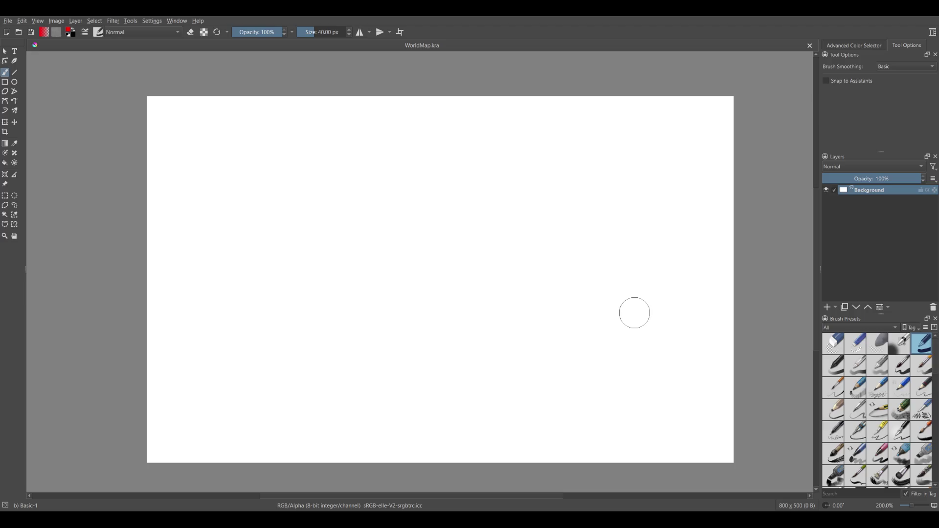
# Bring up the blank 800 x 500 WorldMap canvas with the colour wheel panel showing.
pyautogui.click(853, 45)
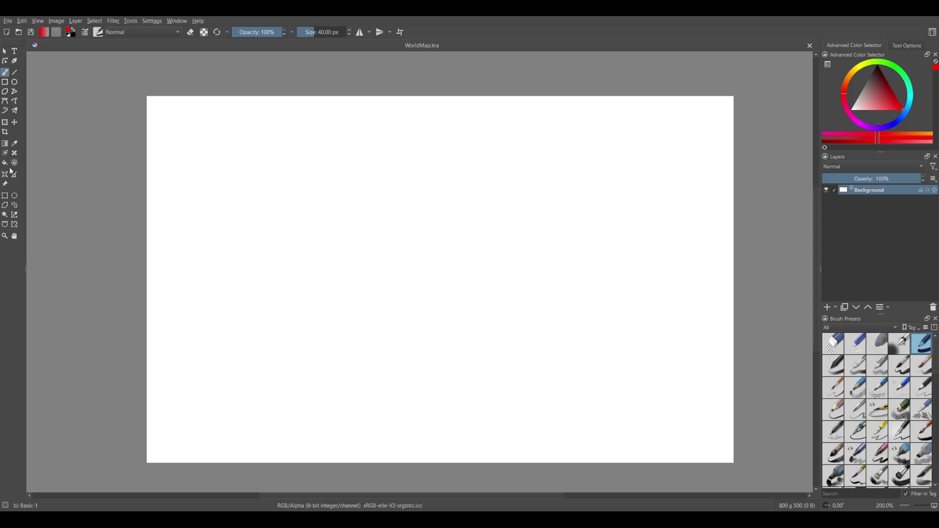
# Return to the Freehand Brush with the colour wheel shown and shrink it to 1.88 px.
pyautogui.click(5, 81)
pyautogui.click(906, 45)
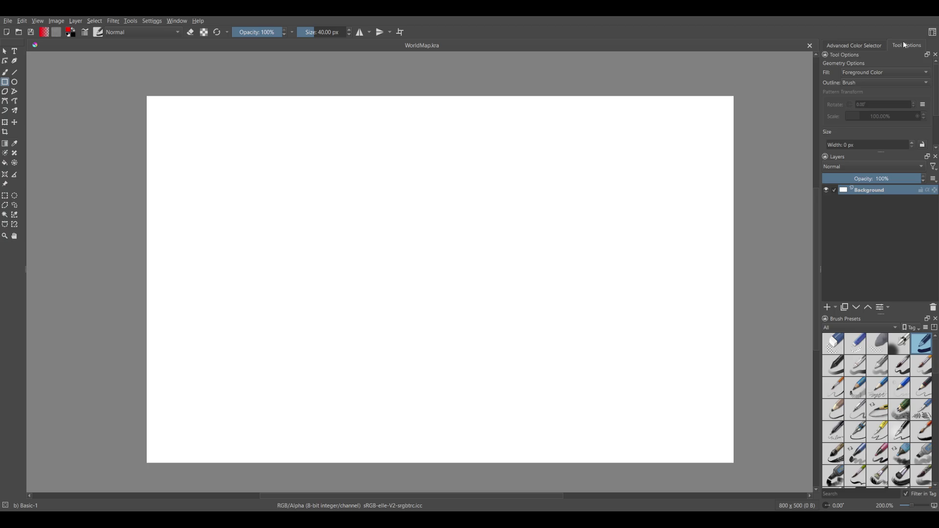
pyautogui.press('e')
pyautogui.press('e')
pyautogui.click(5, 72)
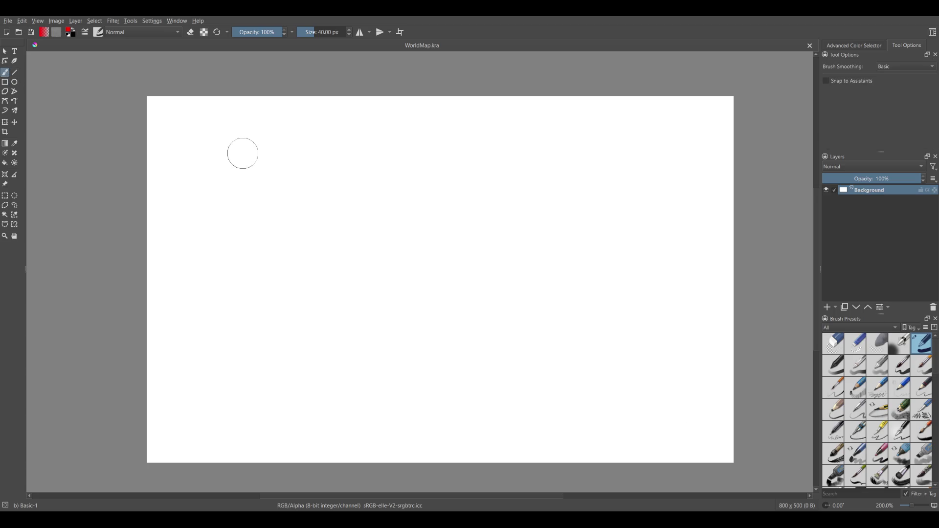
pyautogui.click(855, 45)
pyautogui.press('[')
pyautogui.press('[')
pyautogui.press('[')
pyautogui.press('[')
pyautogui.press('[')
pyautogui.press('[')
pyautogui.press('[')
pyautogui.press('[')
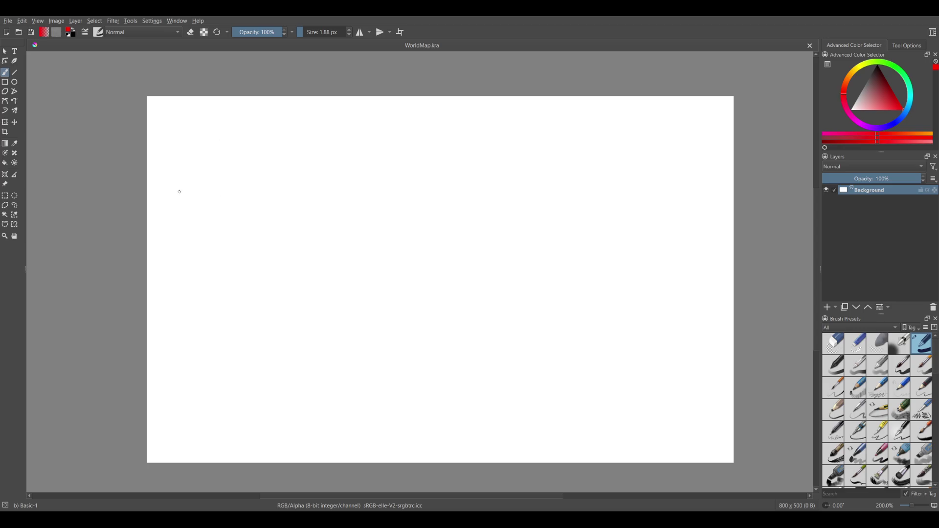
# Sketch trial red lines and curves across the canvas, undo them all, and pick the Crop tool.
pyautogui.moveTo(242, 194); pyautogui.dragTo(725, 178)
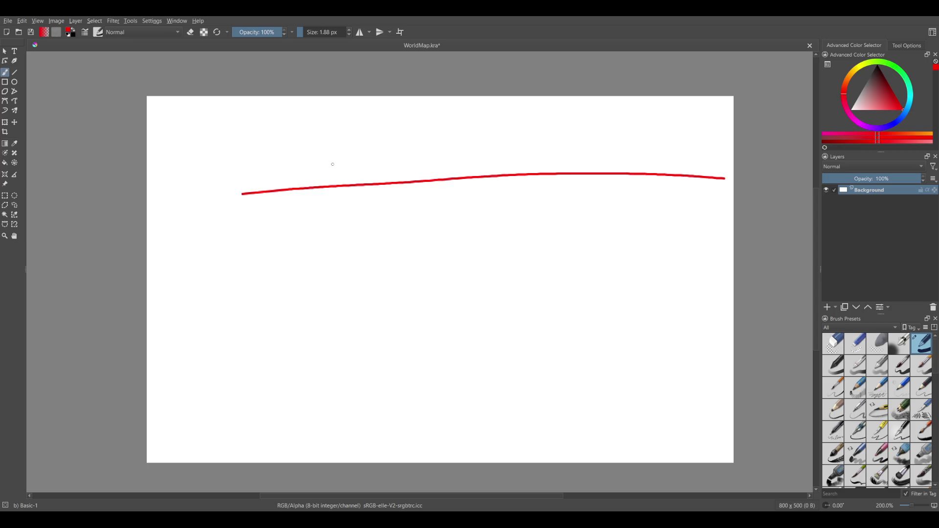
pyautogui.hotkey('ctrl', 'z')
pyautogui.moveTo(176, 199); pyautogui.dragTo(628, 201)
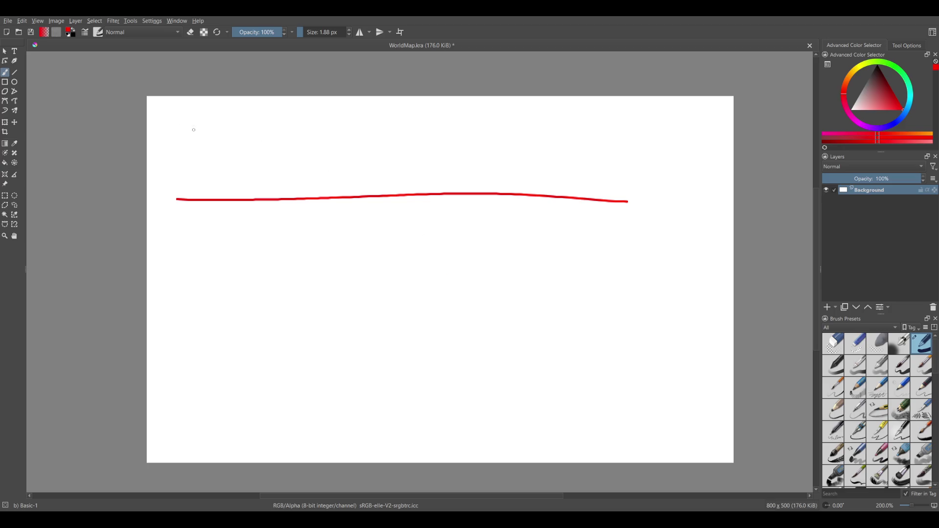
pyautogui.moveTo(167, 137); pyautogui.dragTo(342, 96)
pyautogui.moveTo(543, 96); pyautogui.dragTo(734, 142)
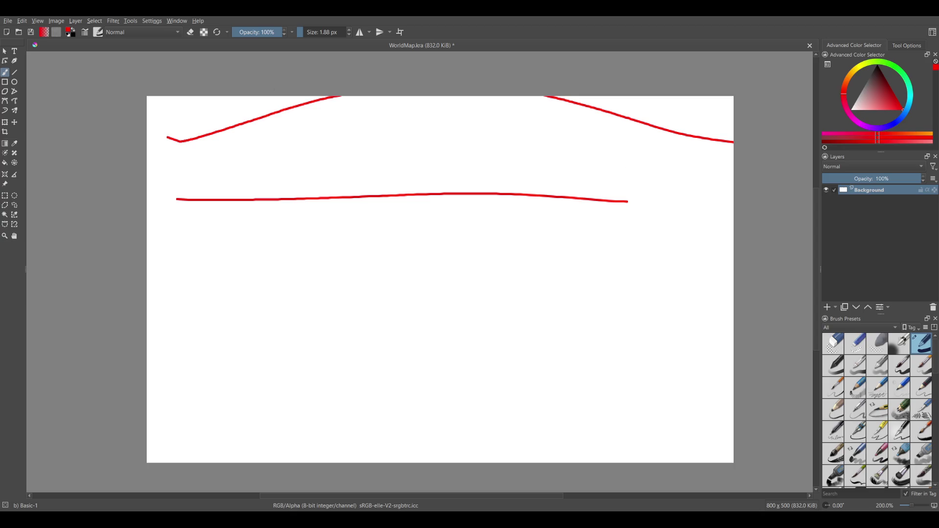
pyautogui.hotkey('ctrl', 'z')
pyautogui.hotkey('ctrl', 'z')
pyautogui.hotkey('ctrl', 'z')
pyautogui.press('c')
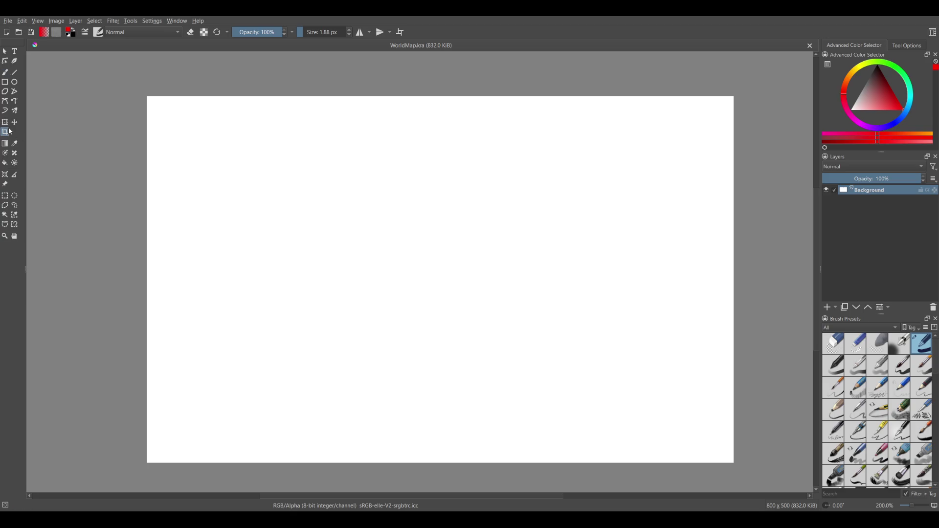
pyautogui.click(254, 233)
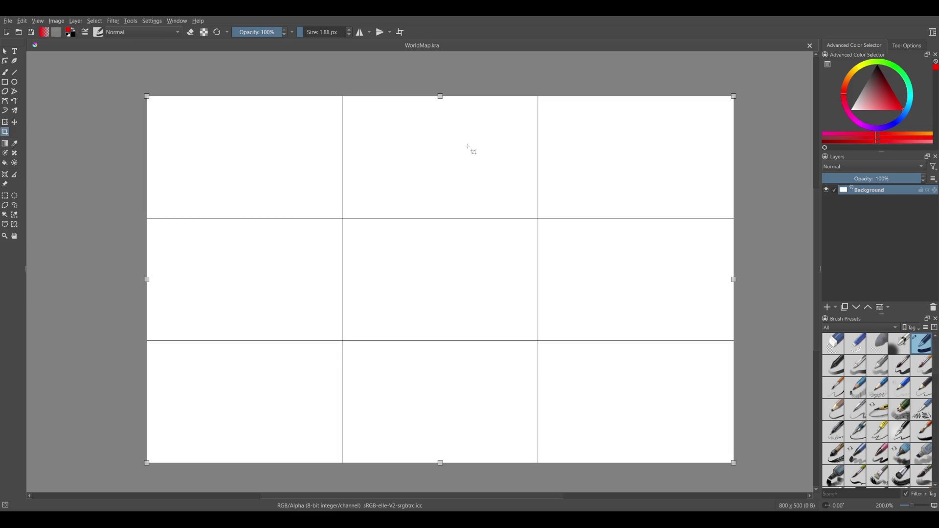
# Extend the canvas upward to 800 × 600 px, then return to the freehand brush.
pyautogui.click(440, 96)
pyautogui.moveTo(441, 96)
pyautogui.mouseDown()
pyautogui.moveTo(457, 65)
pyautogui.moveTo(483, 67)
pyautogui.mouseUp()
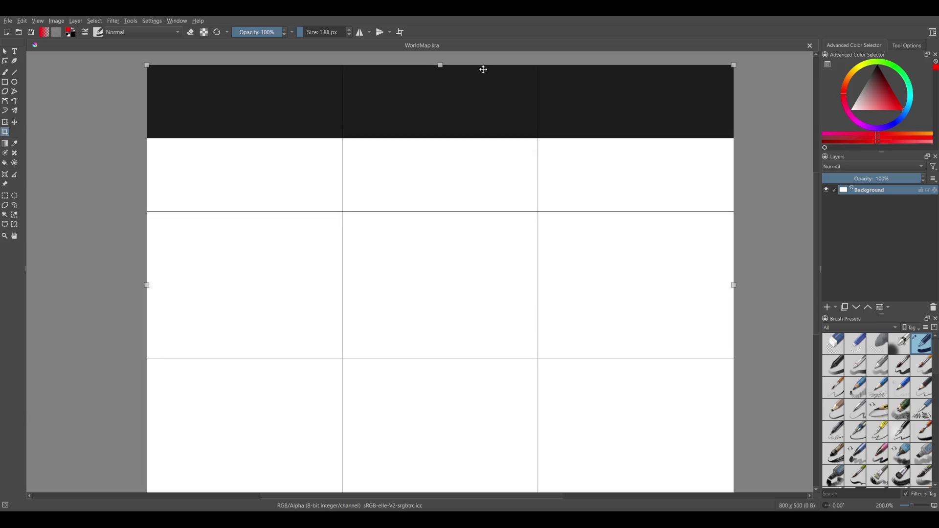
pyautogui.press('Return')
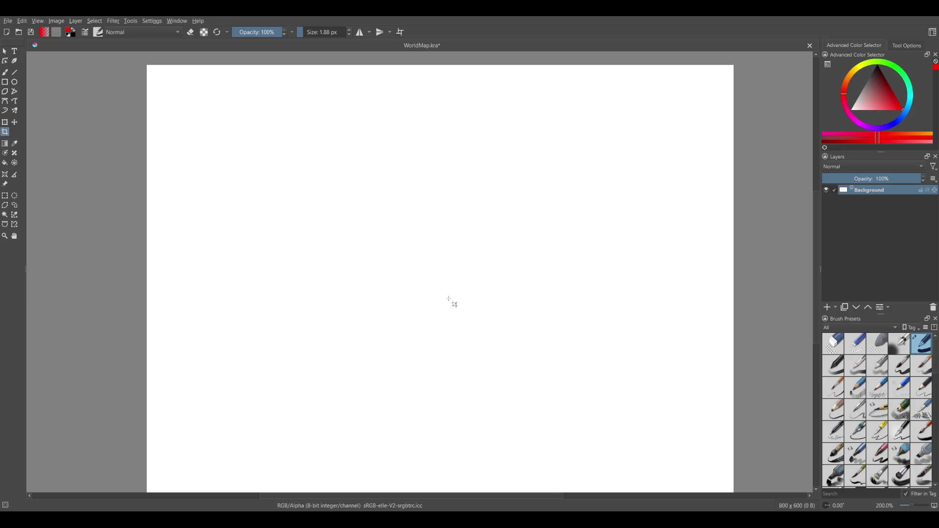
pyautogui.press('e')
pyautogui.click(7, 71)
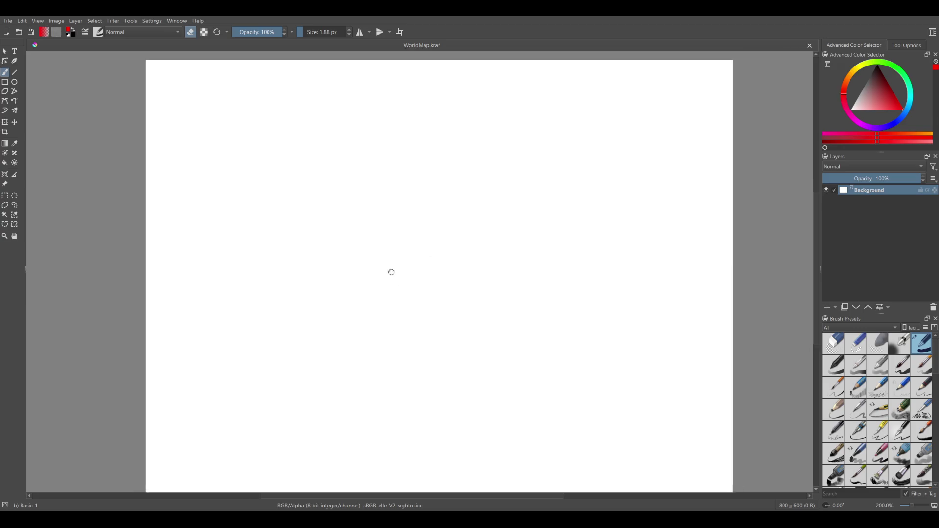
# Choose blue, add Paint Layer 1, and draw a long blue curve across the upper canvas.
pyautogui.scroll(-4, 420, 264)
pyautogui.scroll(1, 444, 274)
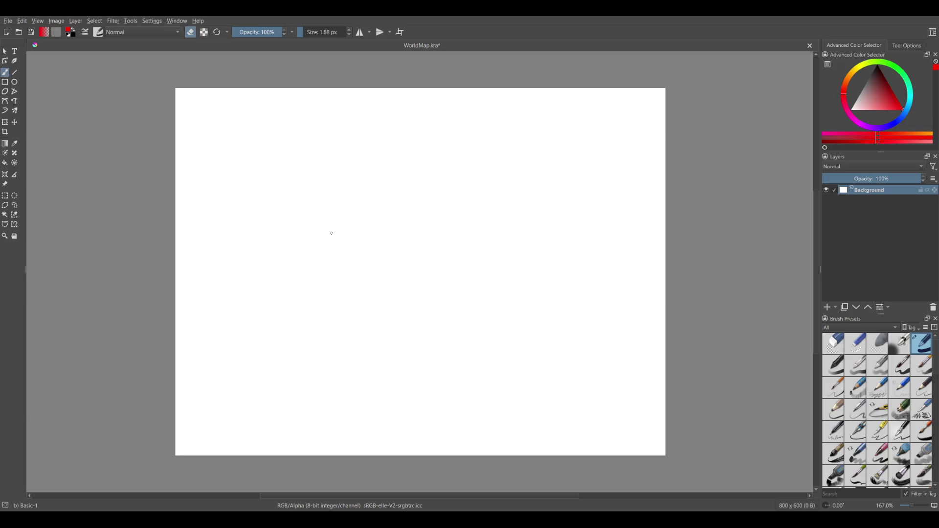
pyautogui.click(905, 109)
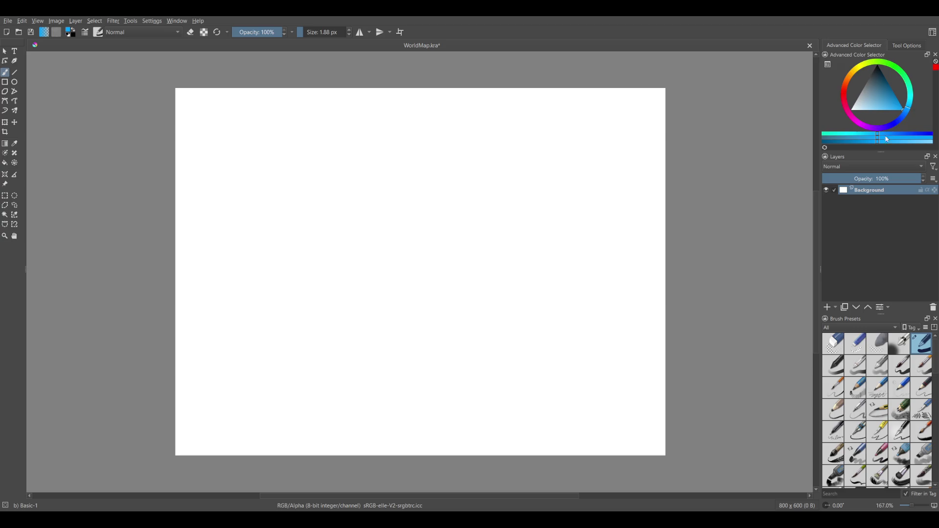
pyautogui.click(832, 310)
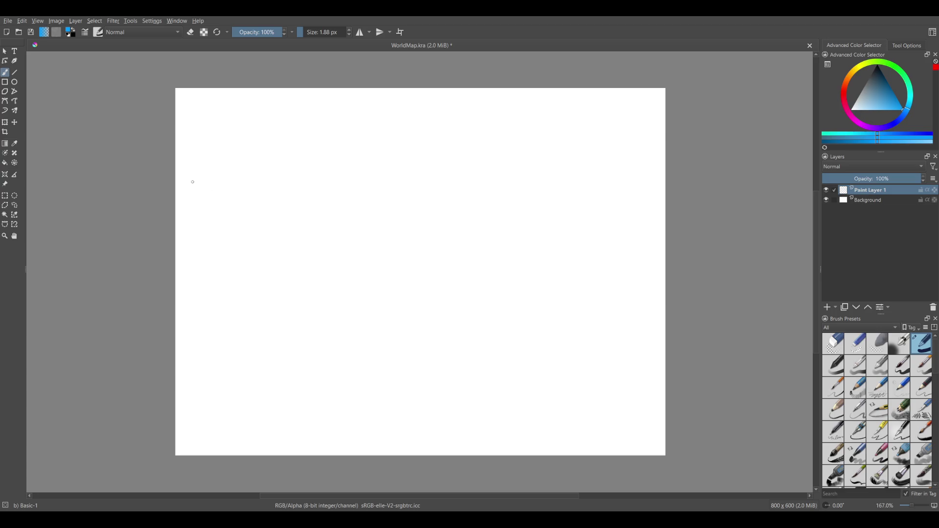
pyautogui.moveTo(203, 183); pyautogui.dragTo(668, 186)
# Redraw a flatter blue curve and add a second blue curve below it.
pyautogui.hotkey('ctrl', 'z')
pyautogui.moveTo(202, 184); pyautogui.dragTo(644, 185)
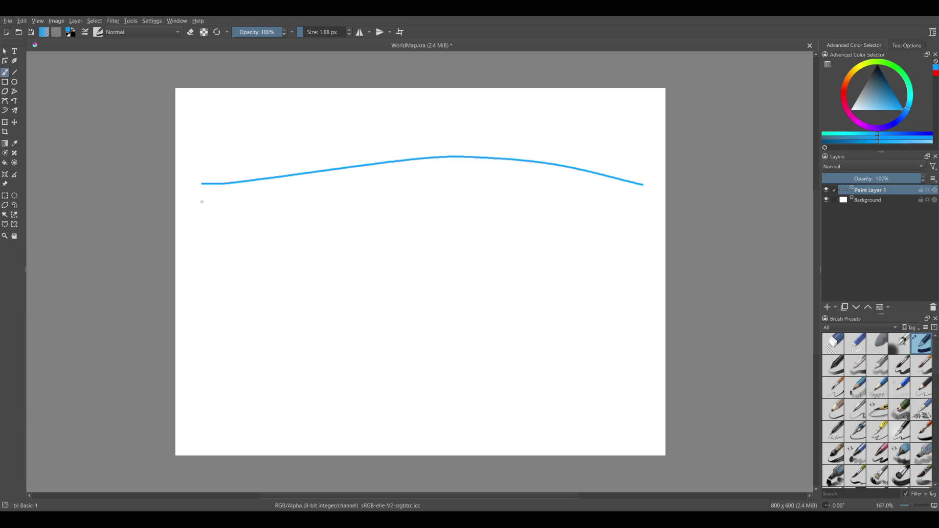
pyautogui.moveTo(204, 205); pyautogui.dragTo(644, 221)
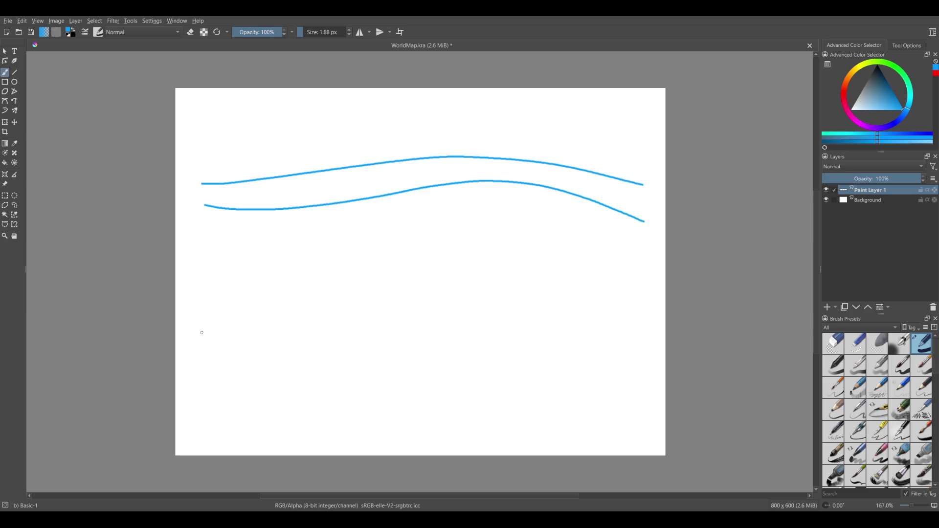
# Switch to red on new Paint Layer 2 below the faded blue layer and draw a left vertical line.
pyautogui.click(853, 74)
pyautogui.moveTo(855, 77); pyautogui.dragTo(845, 86)
pyautogui.click(827, 307)
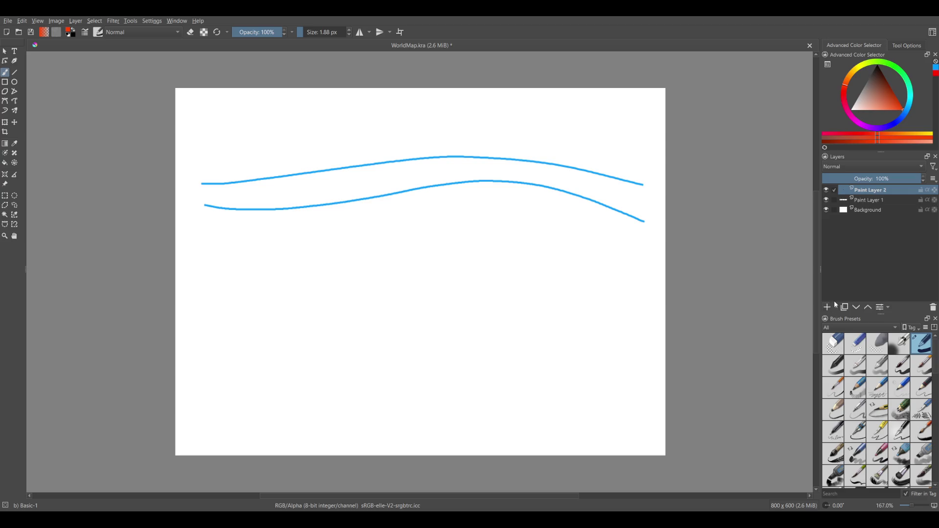
pyautogui.moveTo(861, 190); pyautogui.dragTo(861, 206)
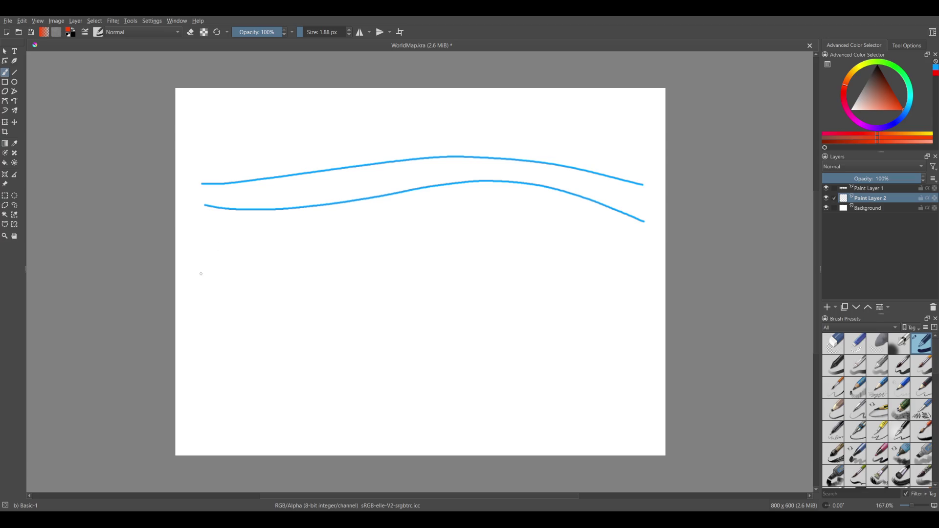
pyautogui.click(869, 188)
pyautogui.moveTo(875, 179); pyautogui.dragTo(860, 183)
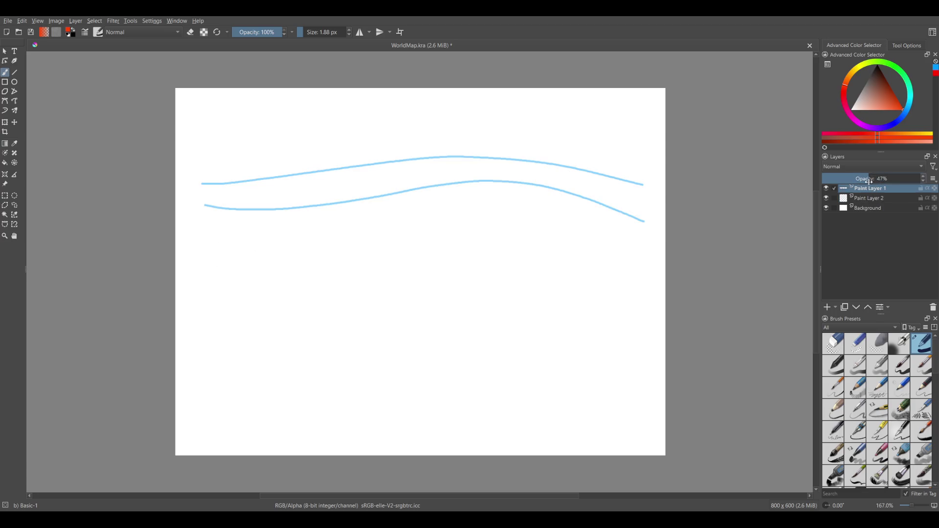
pyautogui.click(854, 200)
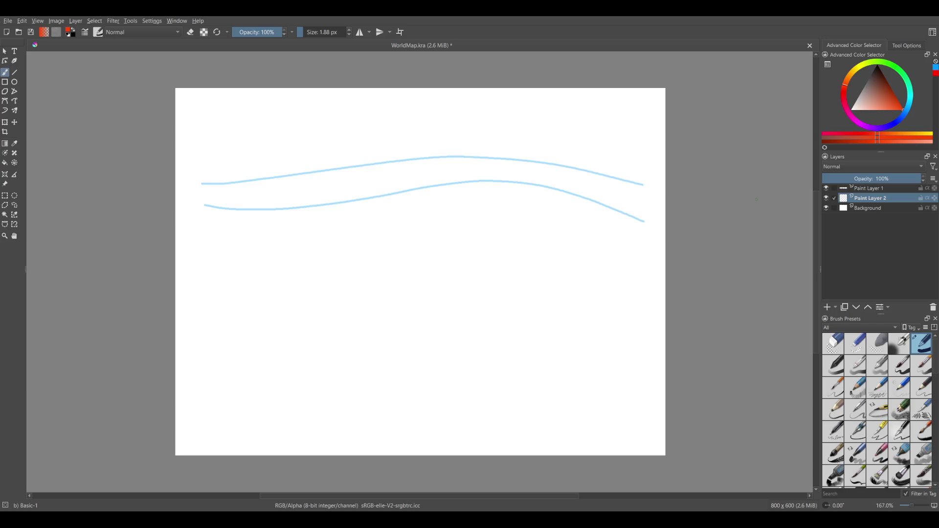
pyautogui.moveTo(225, 132); pyautogui.dragTo(208, 328)
# Add a red vertical line on the right, then undo both red edge lines.
pyautogui.moveTo(628, 138); pyautogui.dragTo(627, 296)
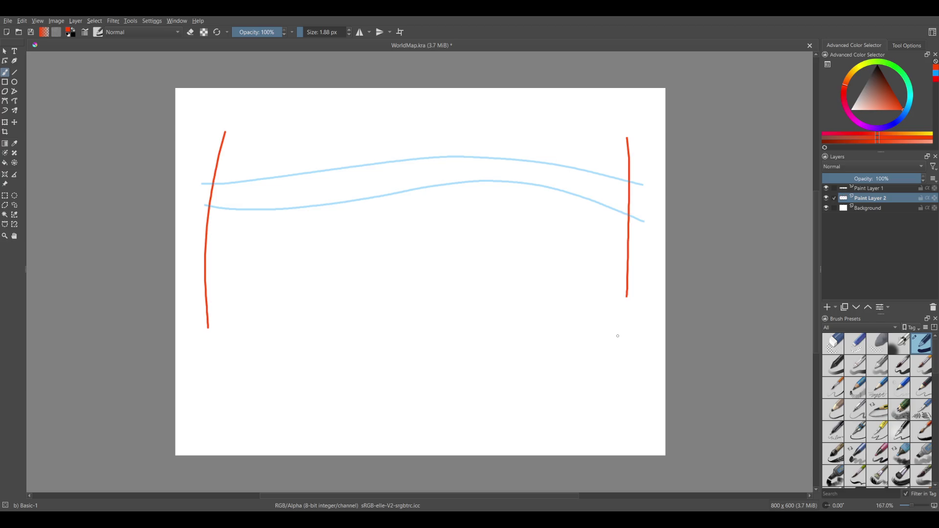
pyautogui.press('ctrl')
pyautogui.hotkey('ctrl', 'z')
pyautogui.hotkey('ctrl', 'z')
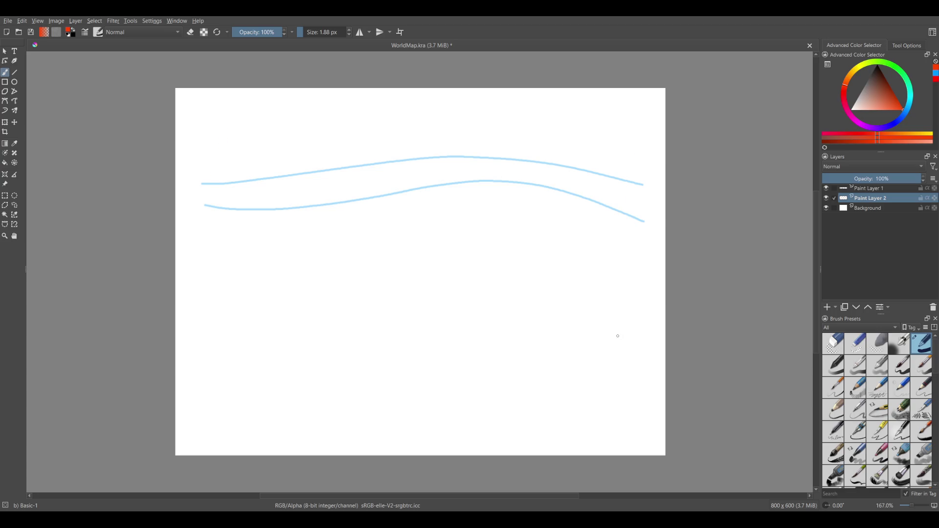
# Try red lines on the left side, undo them, and switch to the 40 px Basic-5 Size brush.
pyautogui.moveTo(392, 318); pyautogui.dragTo(323, 347)
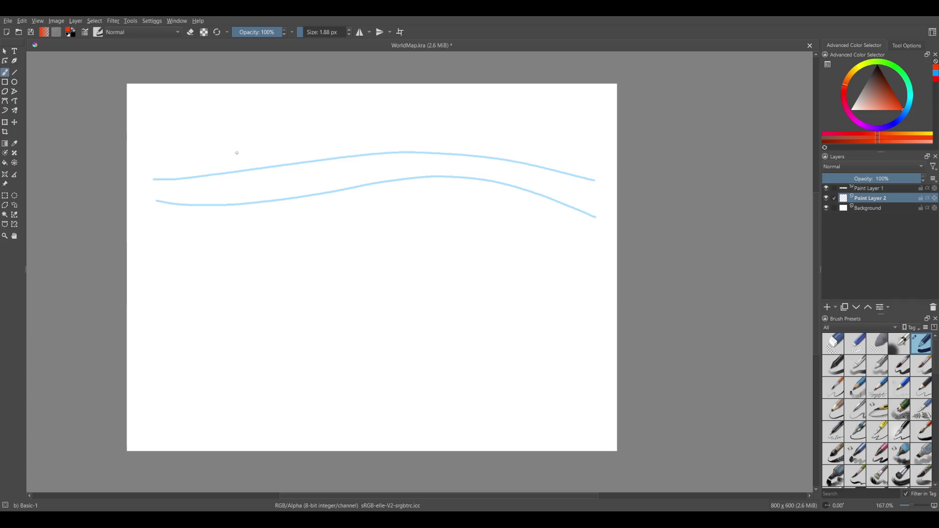
pyautogui.moveTo(213, 173); pyautogui.dragTo(127, 186)
pyautogui.hotkey('ctrl', 'z')
pyautogui.moveTo(161, 119); pyautogui.dragTo(161, 302)
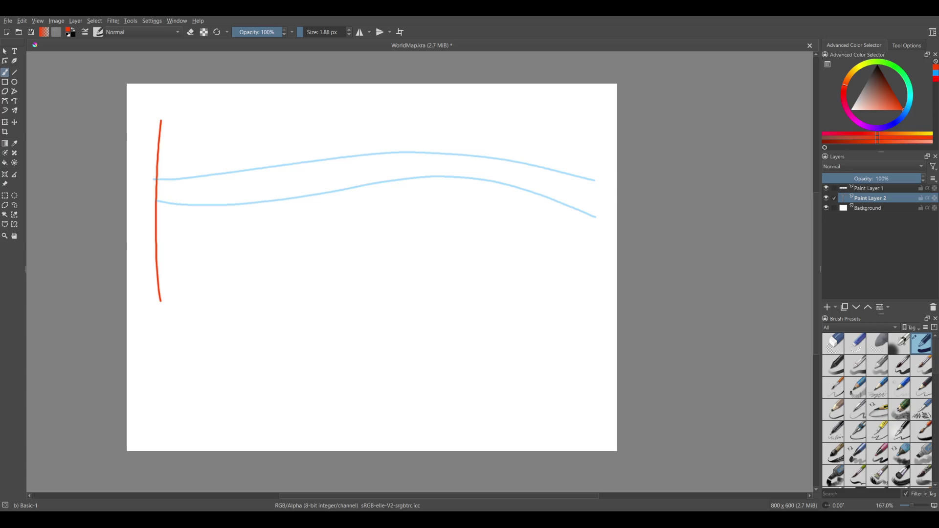
pyautogui.hotkey('ctrl', 'z')
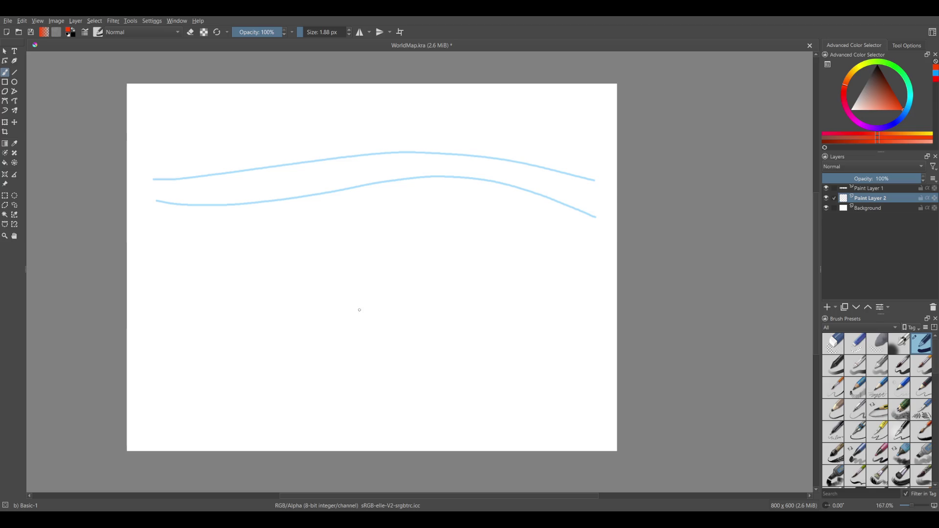
pyautogui.moveTo(356, 329); pyautogui.dragTo(351, 326)
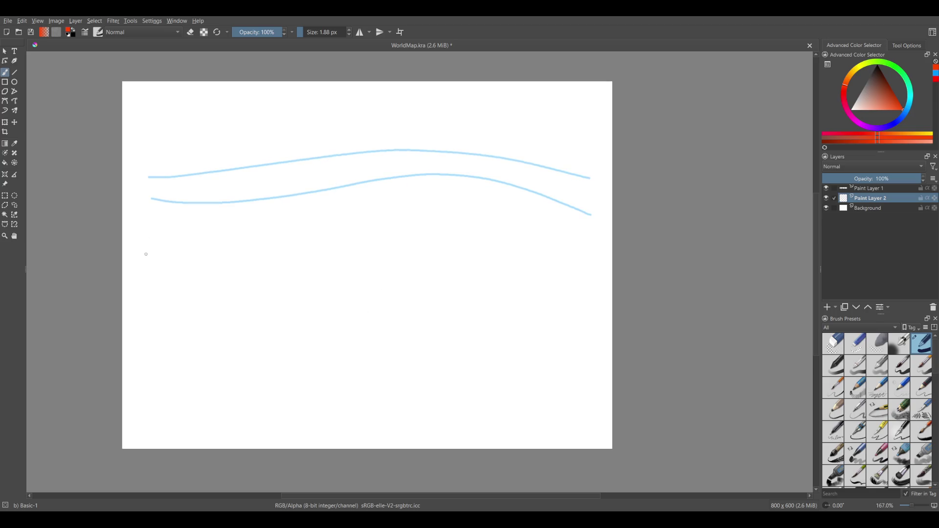
pyautogui.click(899, 367)
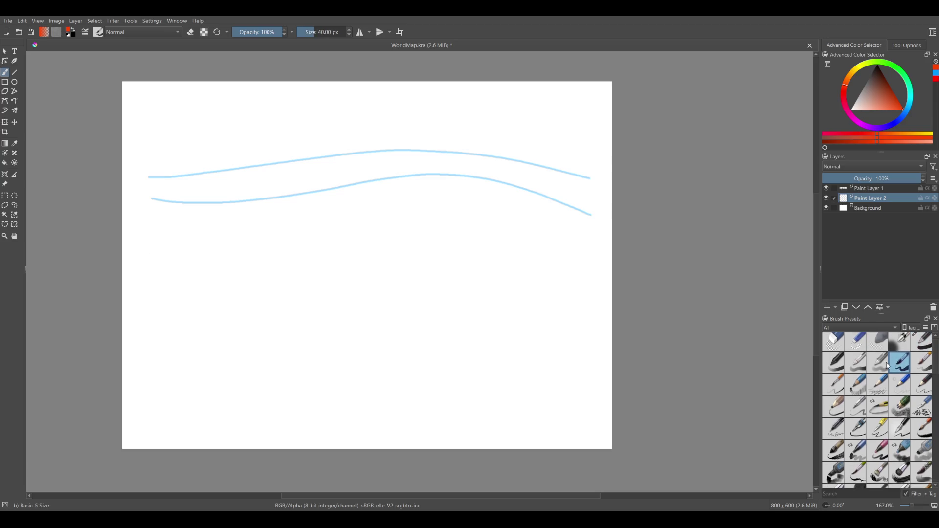
# Resize the brush to about 8 px and test red strokes, undoing each one.
pyautogui.press('[')
pyautogui.press('[')
pyautogui.press('[')
pyautogui.press(']')
pyautogui.press(']')
pyautogui.press(']')
pyautogui.click(141, 260)
pyautogui.moveTo(138, 259); pyautogui.dragTo(161, 257)
pyautogui.hotkey('ctrl', 'z')
pyautogui.hotkey('ctrl', 'z')
pyautogui.moveTo(470, 230)
pyautogui.mouseDown()
pyautogui.moveTo(489, 337)
pyautogui.moveTo(509, 339)
pyautogui.mouseUp()
pyautogui.hotkey('ctrl', 'z')
# Test a red stroke and a 40 px blob, undo them, and return to the 1.88 px Basic-1 brush.
pyautogui.scroll(-1, 714, 268)
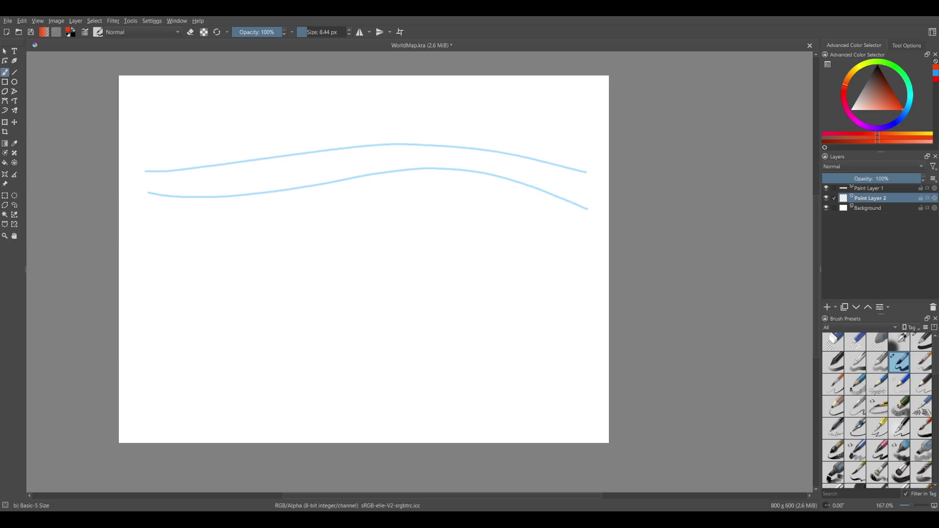
pyautogui.moveTo(514, 296); pyautogui.dragTo(571, 343)
pyautogui.hotkey('ctrl', 'z')
pyautogui.click(922, 362)
pyautogui.moveTo(411, 234); pyautogui.dragTo(431, 264)
pyautogui.hotkey('ctrl', 'z')
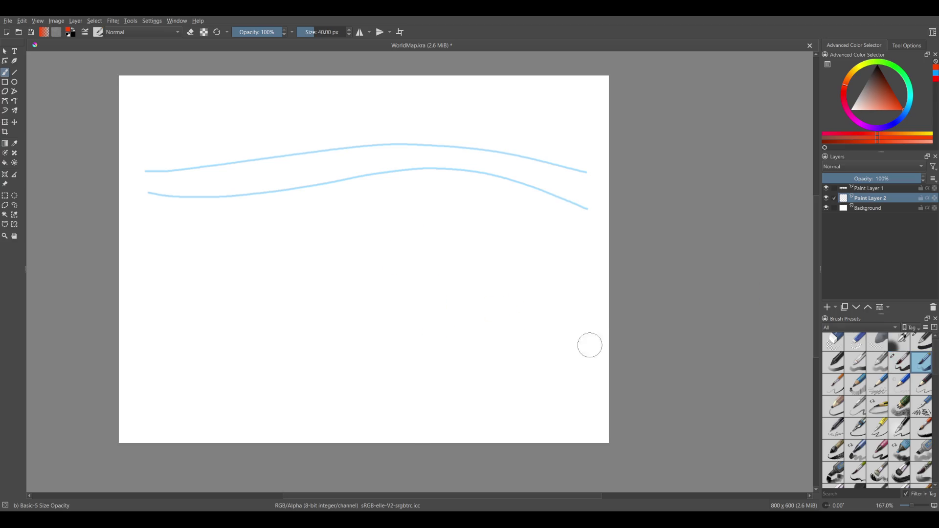
pyautogui.click(922, 342)
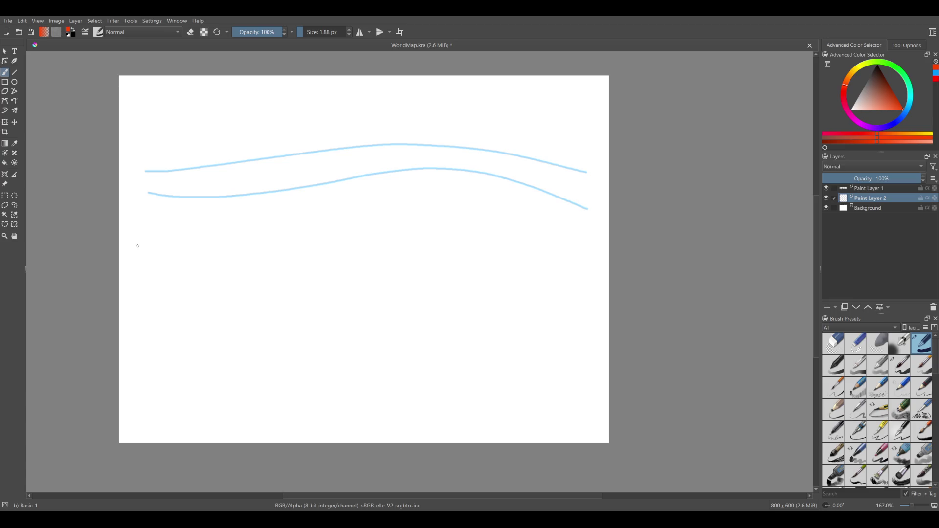
# Hand-write the red '—Meadows' label left of center and start a second dash below it.
pyautogui.moveTo(129, 246)
pyautogui.mouseDown()
pyautogui.moveTo(166, 238)
pyautogui.moveTo(169, 248)
pyautogui.moveTo(228, 248)
pyautogui.moveTo(251, 235)
pyautogui.moveTo(234, 253)
pyautogui.mouseUp()
pyautogui.hotkey('ctrl', 'z')
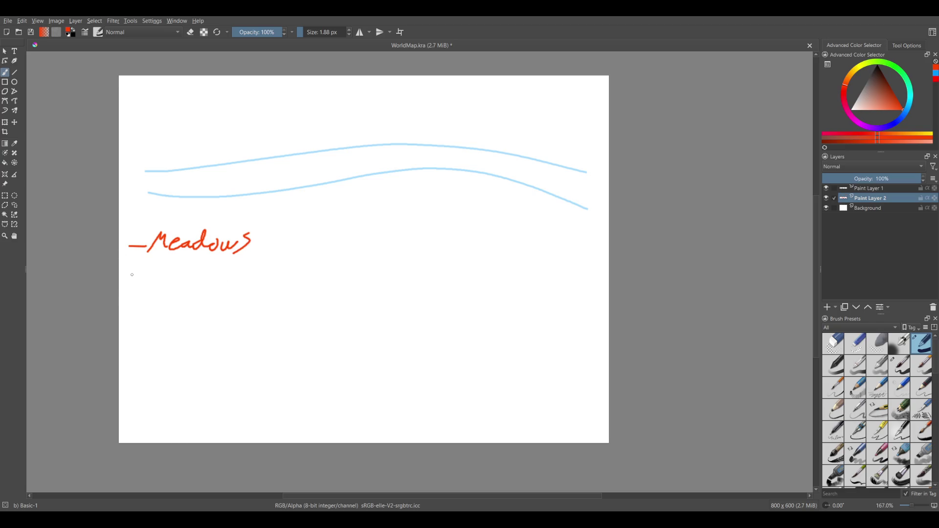
pyautogui.moveTo(129, 273); pyautogui.dragTo(153, 271)
pyautogui.moveTo(169, 264)
pyautogui.mouseDown()
pyautogui.moveTo(159, 277)
pyautogui.moveTo(178, 268)
pyautogui.mouseUp()
# Undo the misdrawn letters and stray dash after the second dash below Meadows.
pyautogui.hotkey('ctrl', 'z')
pyautogui.hotkey('ctrl', 'z')
pyautogui.hotkey('ctrl', 'shift', 'z')
pyautogui.hotkey('ctrl', 'z')
pyautogui.moveTo(166, 264)
pyautogui.mouseDown()
pyautogui.moveTo(164, 275)
pyautogui.moveTo(207, 279)
pyautogui.mouseUp()
pyautogui.hotkey('ctrl', 'z')
pyautogui.hotkey('ctrl', 'z')
pyautogui.hotkey('ctrl', 'z')
pyautogui.moveTo(333, 411); pyautogui.dragTo(335, 422)
pyautogui.moveTo(375, 320)
pyautogui.mouseDown()
pyautogui.moveTo(393, 343)
pyautogui.moveTo(419, 316)
pyautogui.mouseUp()
pyautogui.hotkey('ctrl', 'z')
pyautogui.hotkey('ctrl', 'z')
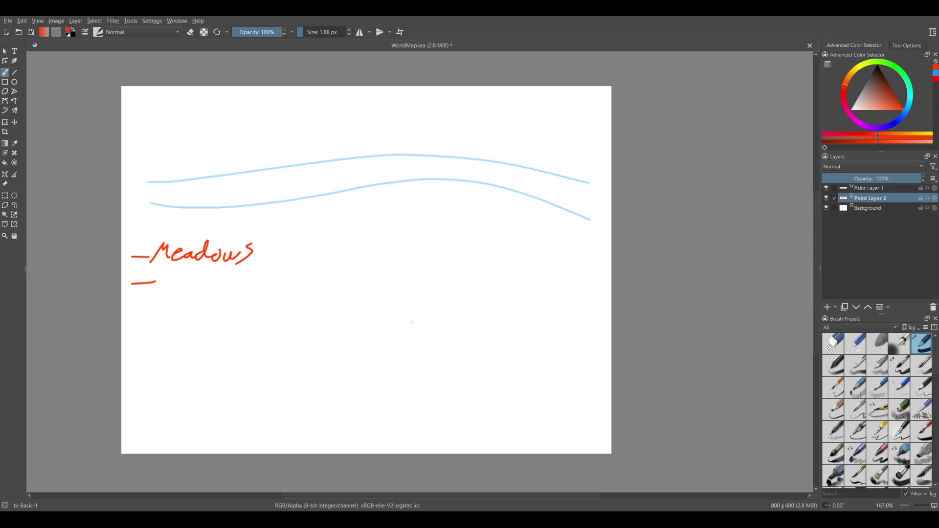
pyautogui.hotkey('ctrl', 'z')
# Write 'Forest' after the second dash, fade the label layer to 45%, and add Paint Layer 3.
pyautogui.moveTo(164, 275)
pyautogui.mouseDown()
pyautogui.moveTo(171, 275)
pyautogui.moveTo(164, 292)
pyautogui.moveTo(210, 279)
pyautogui.moveTo(238, 289)
pyautogui.moveTo(246, 275)
pyautogui.mouseUp()
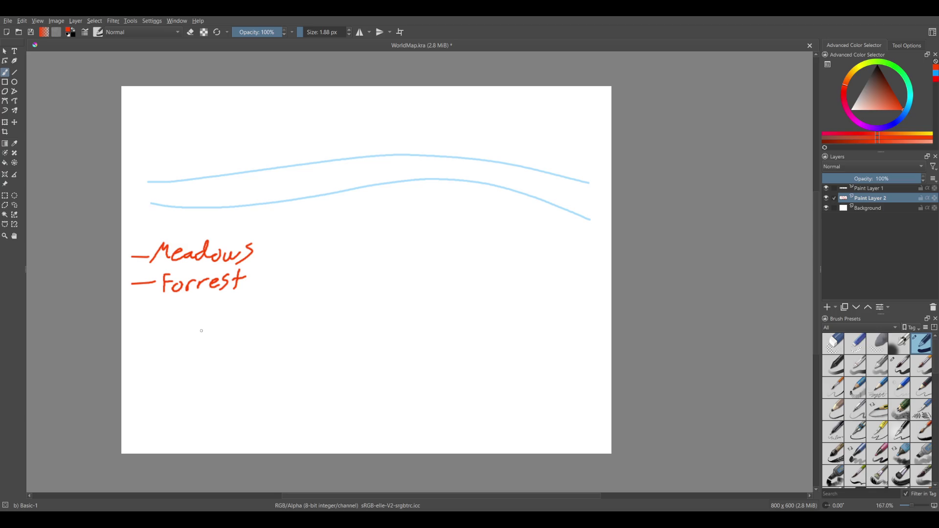
pyautogui.moveTo(246, 277)
pyautogui.mouseDown()
pyautogui.moveTo(201, 283)
pyautogui.moveTo(211, 291)
pyautogui.mouseUp()
pyautogui.moveTo(216, 277)
pyautogui.mouseDown()
pyautogui.moveTo(213, 289)
pyautogui.moveTo(230, 291)
pyautogui.moveTo(244, 276)
pyautogui.mouseUp()
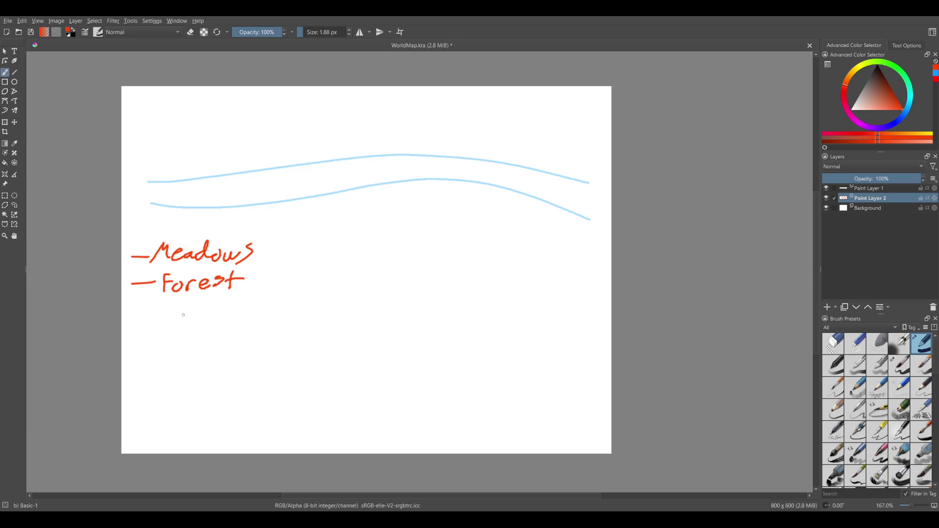
pyautogui.moveTo(263, 340); pyautogui.dragTo(244, 310)
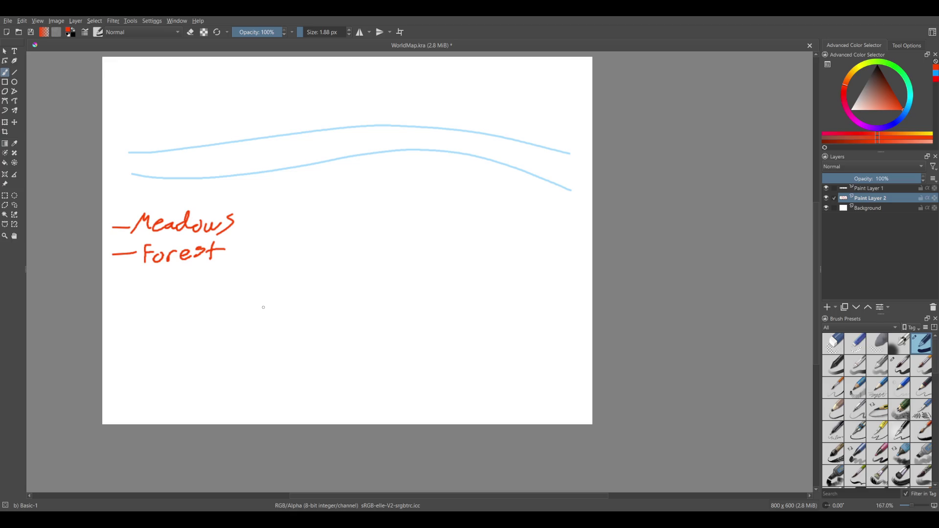
pyautogui.moveTo(885, 179); pyautogui.dragTo(867, 182)
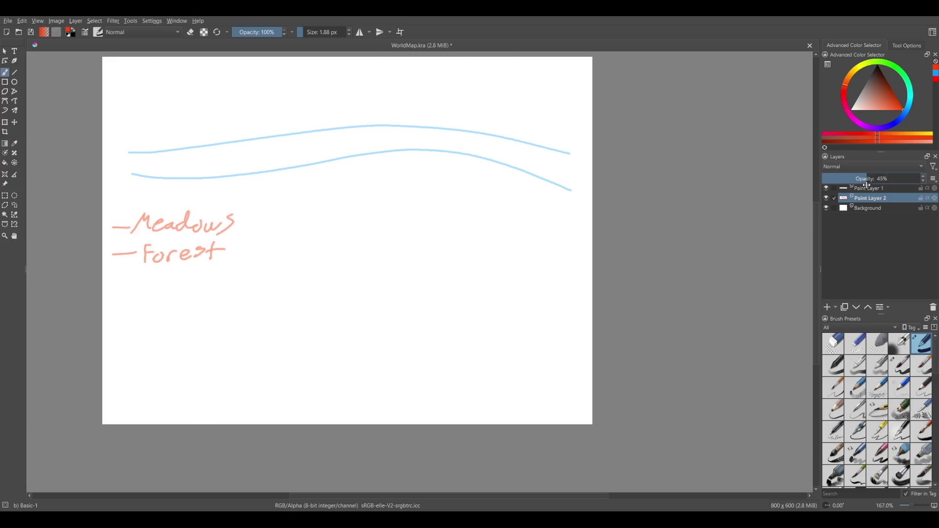
pyautogui.click(829, 309)
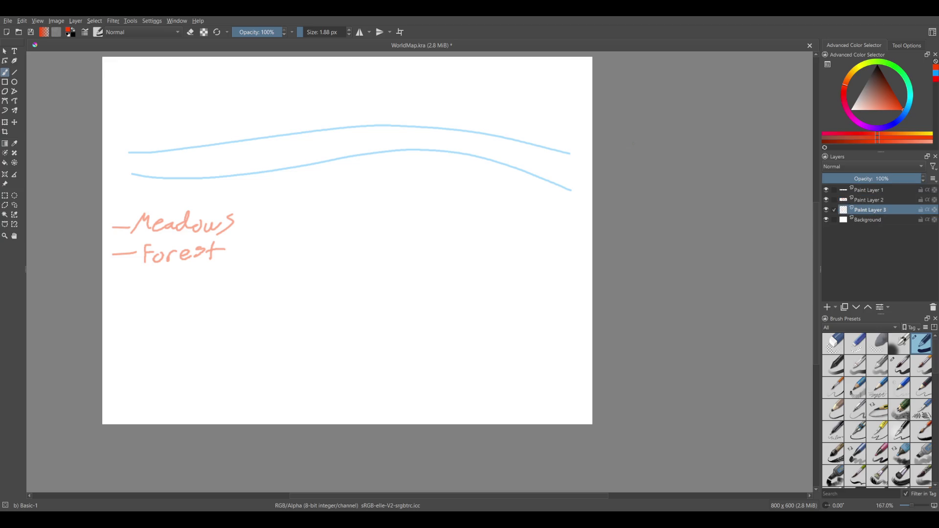
# Hide Paint Layer 1 so only the faded red Meadows and Forest labels remain visible.
pyautogui.click(826, 190)
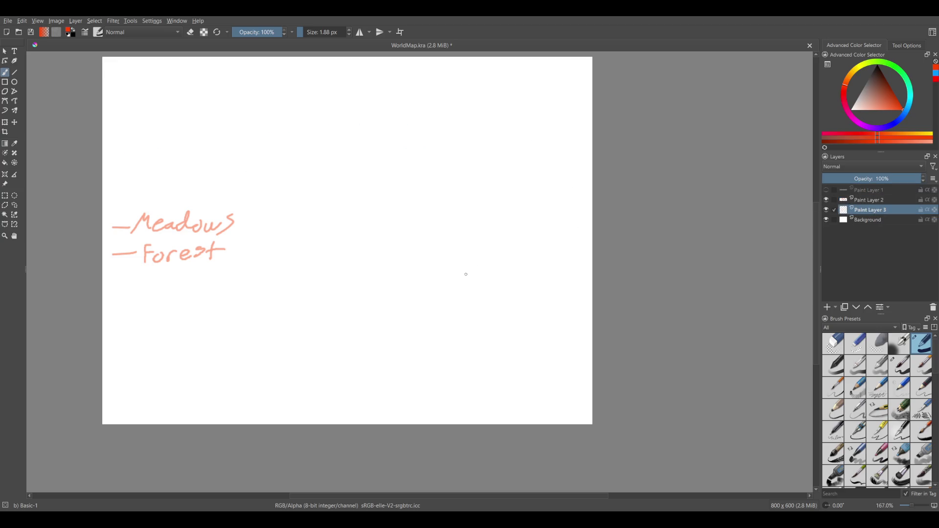
pyautogui.scroll(1, 453, 314)
pyautogui.scroll(2, 452, 330)
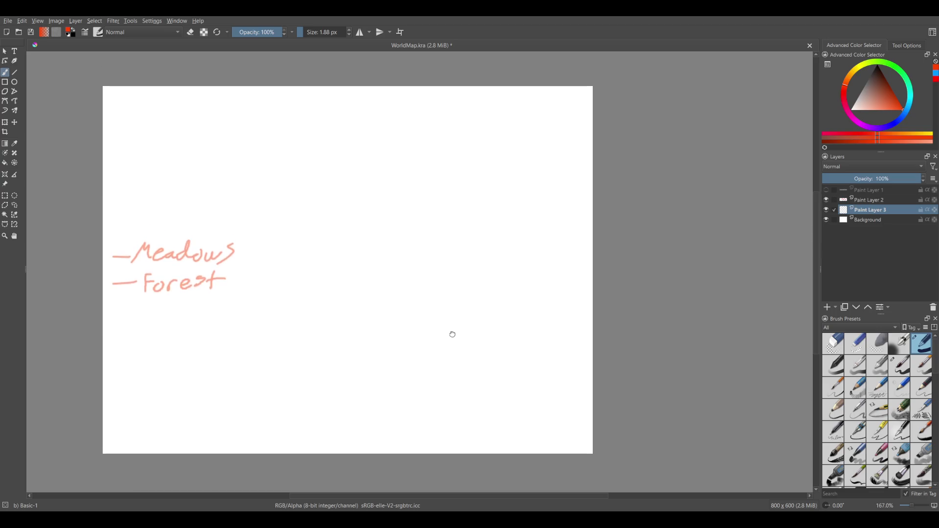
pyautogui.scroll(1, 414, 326)
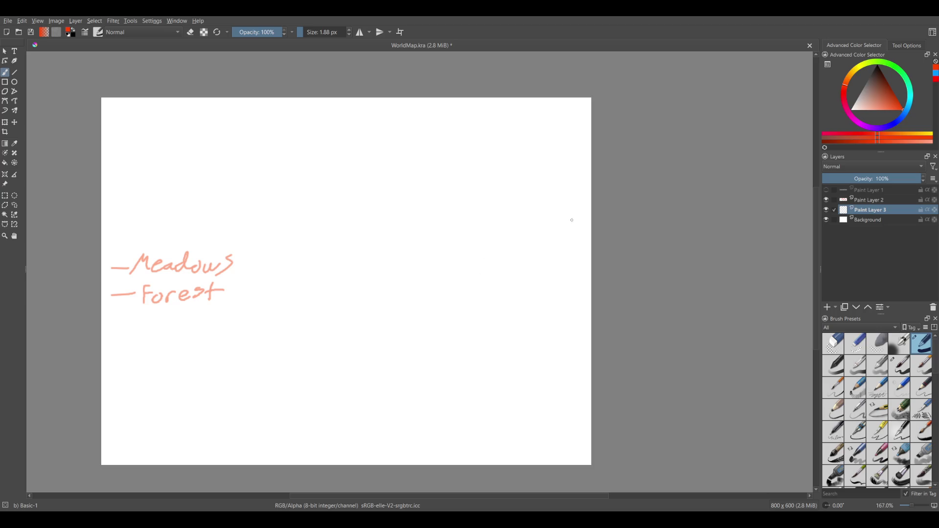
pyautogui.moveTo(570, 282); pyautogui.dragTo(403, 451)
pyautogui.hotkey('ctrl', 'z')
pyautogui.moveTo(478, 271); pyautogui.dragTo(443, 299)
pyautogui.moveTo(543, 270); pyautogui.dragTo(288, 436)
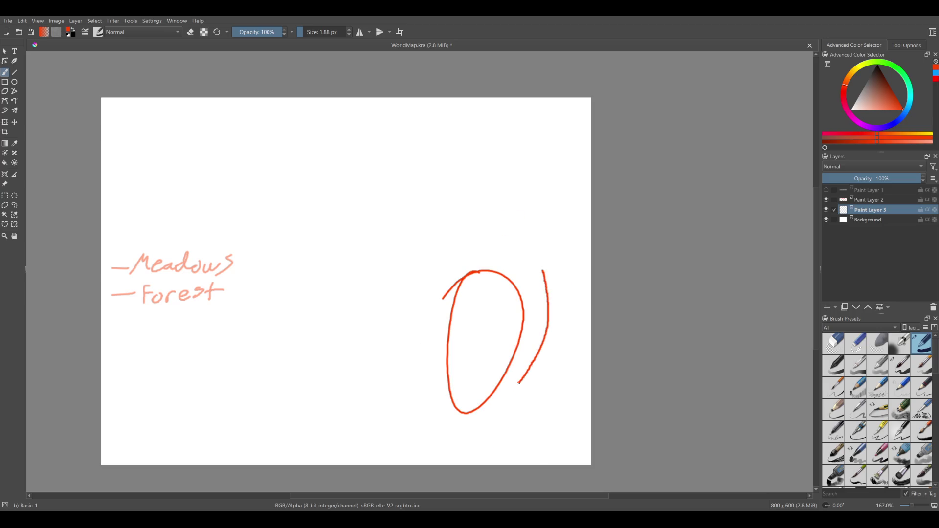
pyautogui.keyDown('ctrl'); pyautogui.click(237, 422); pyautogui.keyUp('ctrl')
pyautogui.hotkey('ctrl', 'z')
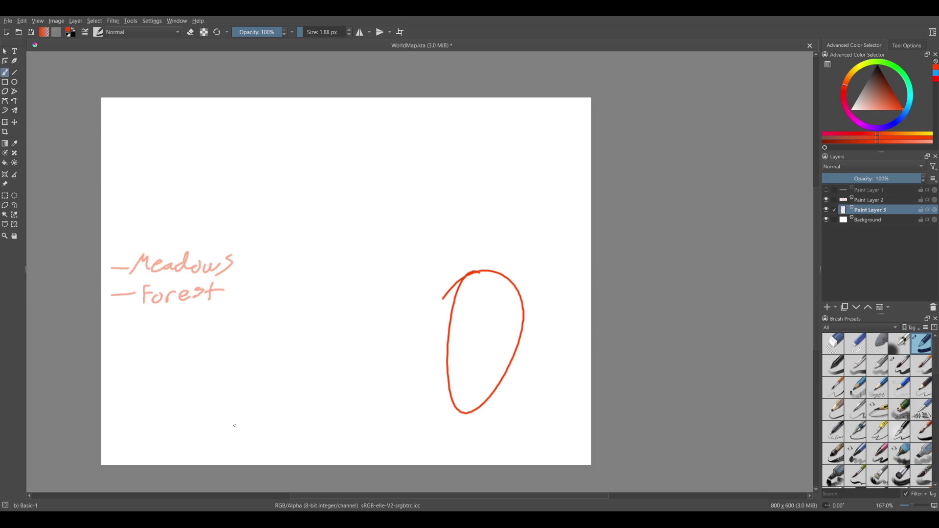
pyautogui.hotkey('ctrl', 'z')
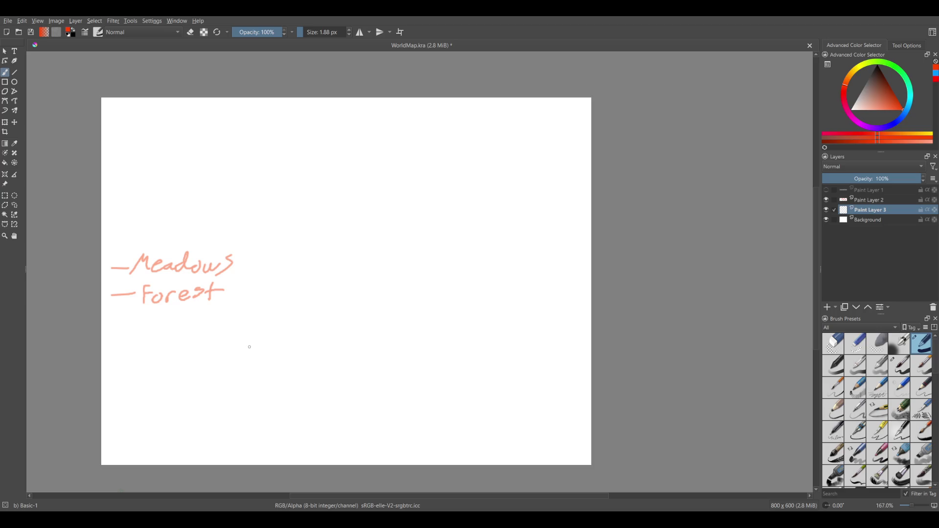
pyautogui.moveTo(250, 347); pyautogui.dragTo(236, 347)
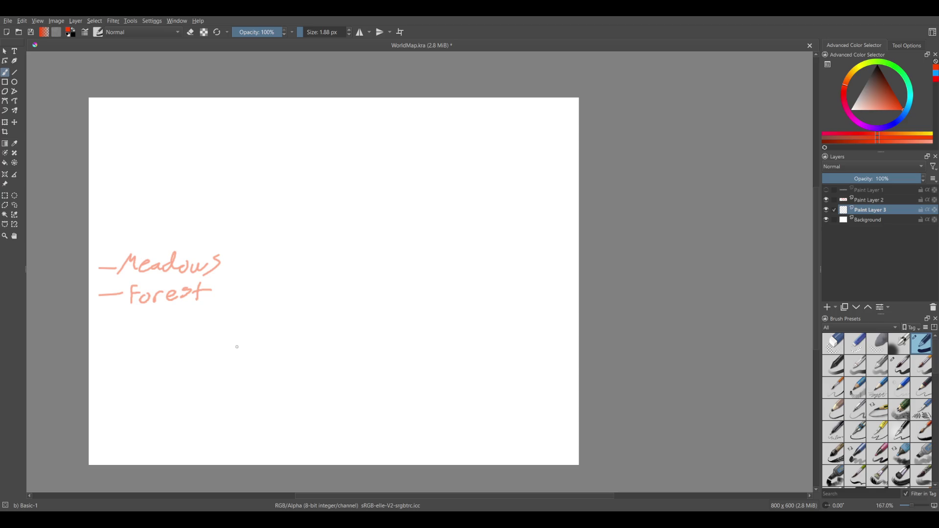
# Scroll the Krita canvas slightly left and down, leaving the map sketch unchanged.
pyautogui.hscroll(-3, 383, 296)
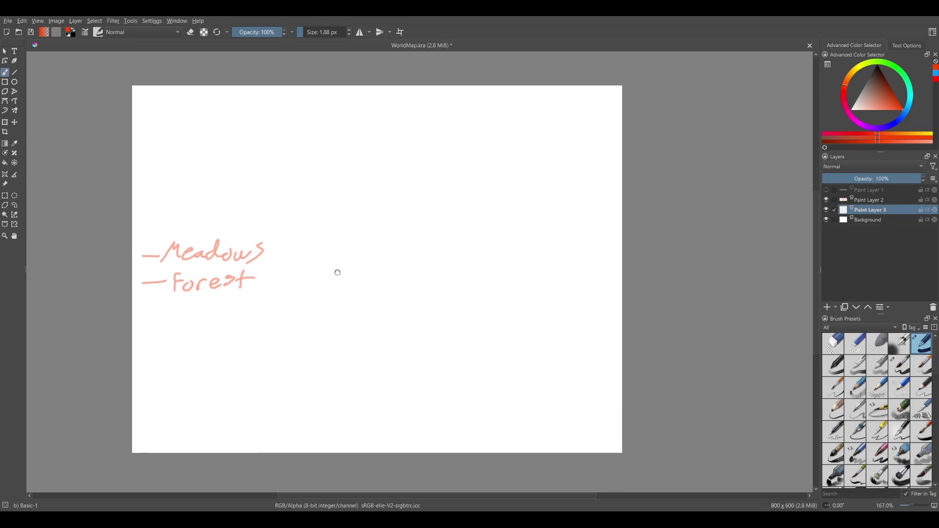
pyautogui.scroll(-2, 456, 332)
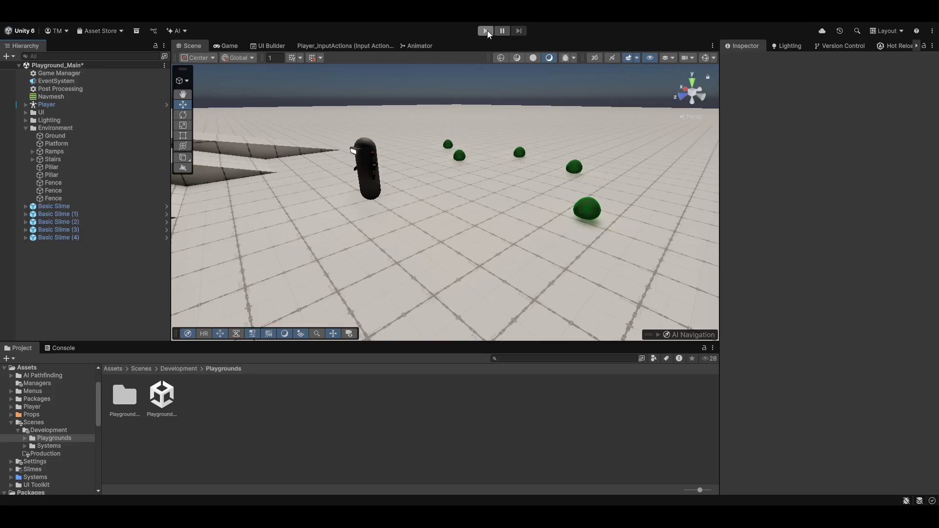
# Run Playground_Main in Play mode, fly the scene camera toward the slimes and stairs, then view the Game tab.
pyautogui.click(487, 30)
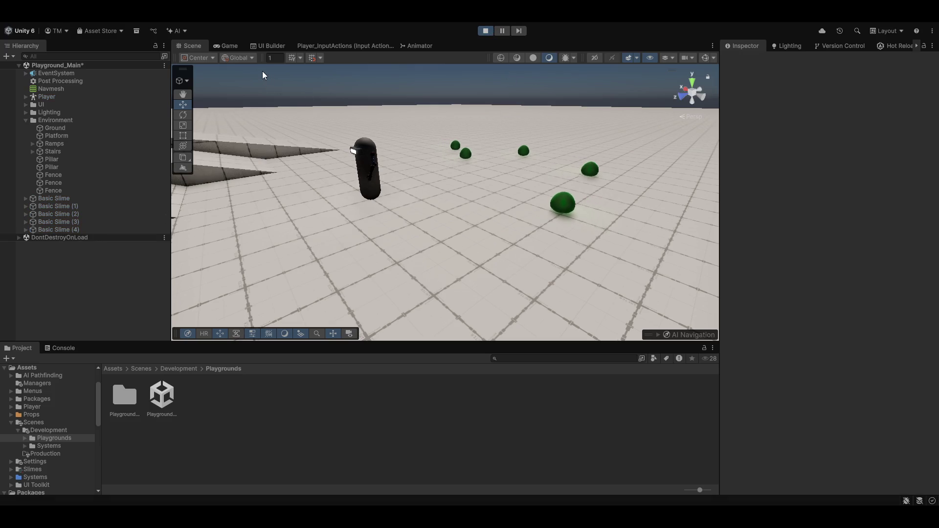
pyautogui.moveTo(374, 136)
pyautogui.mouseDown()
pyautogui.moveTo(414, 130)
pyautogui.moveTo(386, 153)
pyautogui.mouseUp()
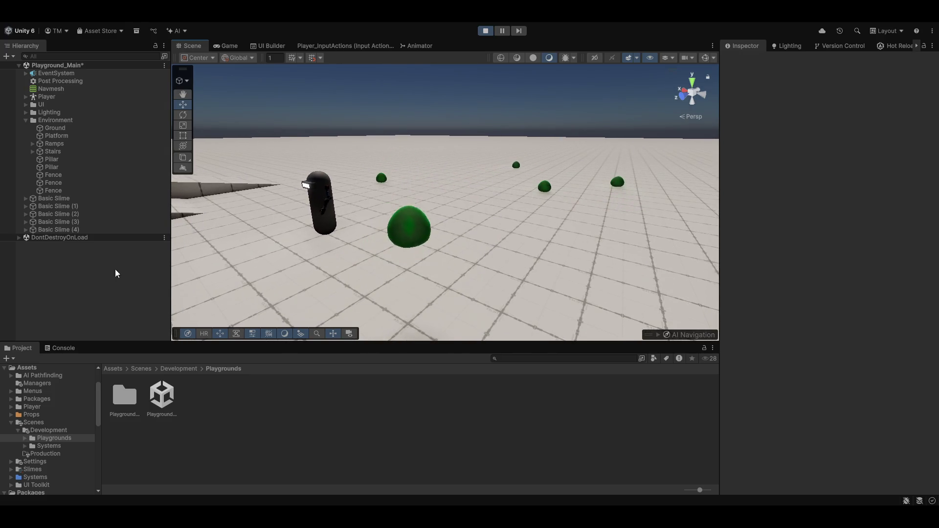
pyautogui.moveTo(250, 219)
pyautogui.mouseDown()
pyautogui.moveTo(412, 190)
pyautogui.moveTo(385, 175)
pyautogui.moveTo(370, 232)
pyautogui.moveTo(567, 245)
pyautogui.moveTo(443, 214)
pyautogui.mouseUp()
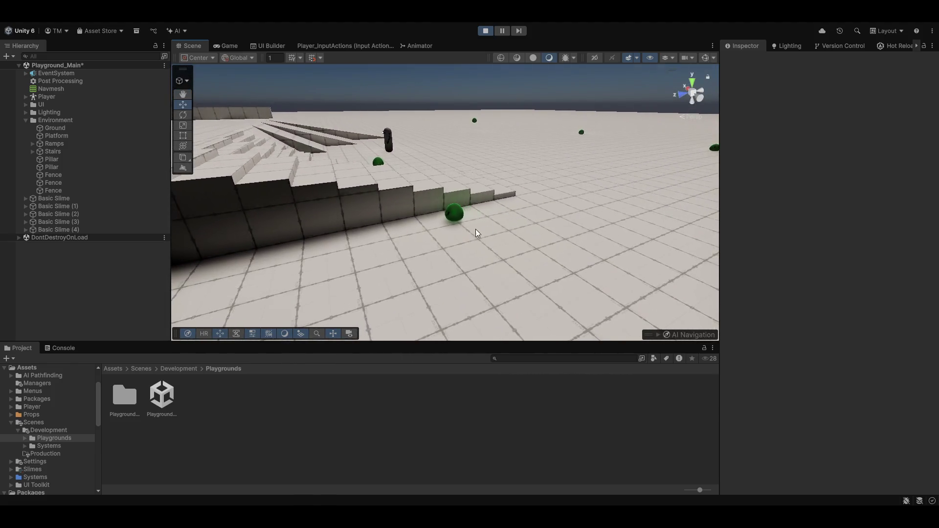
pyautogui.moveTo(443, 214); pyautogui.dragTo(488, 199)
pyautogui.click(223, 47)
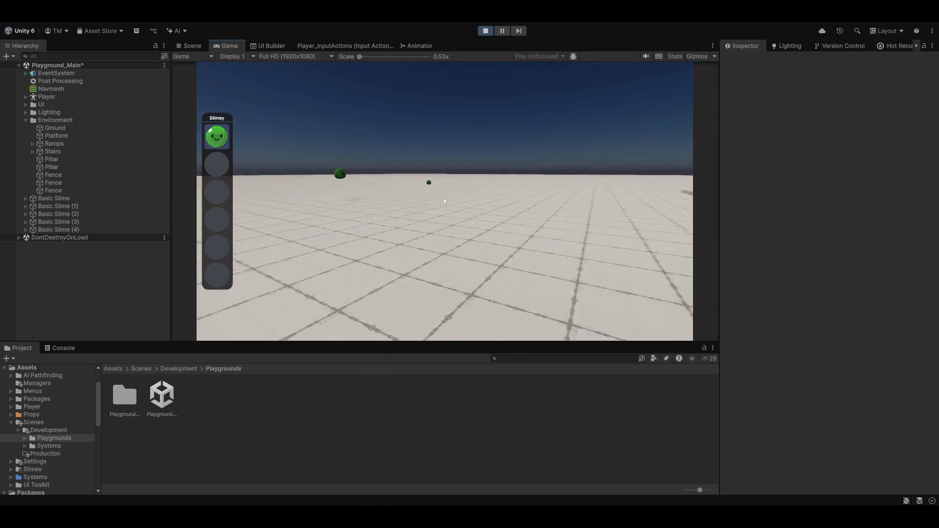
# Throw a slime into the level, then recapture it into the hotbar.
pyautogui.press('Tab')
pyautogui.press('5')
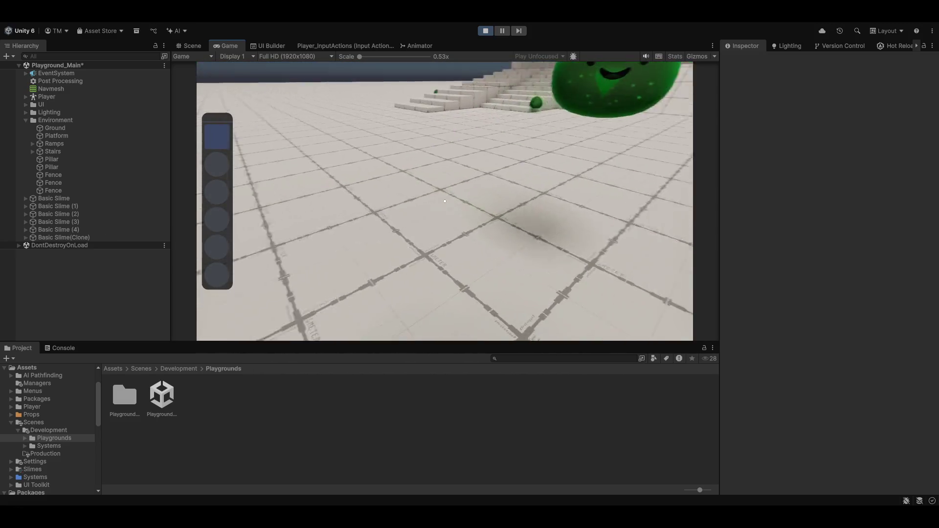
pyautogui.press('e')
pyautogui.press('Tab')
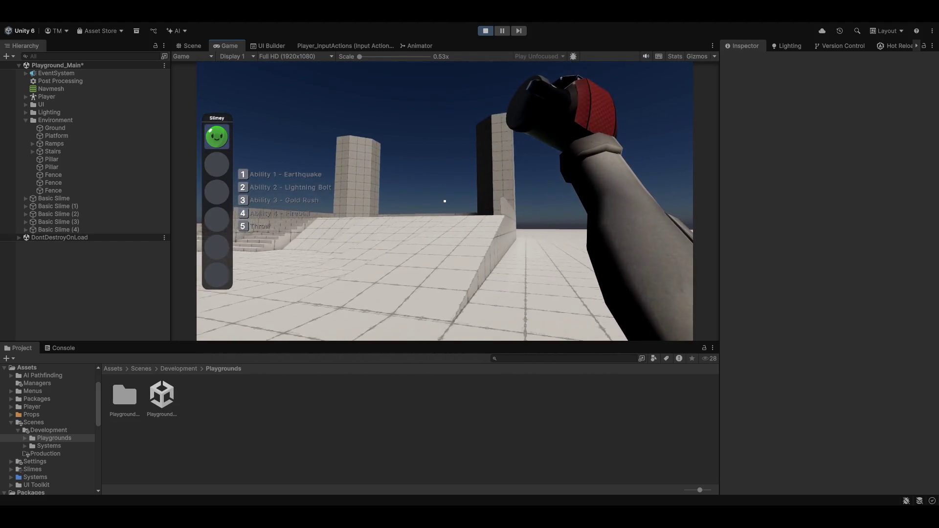
pyautogui.click(445, 202)
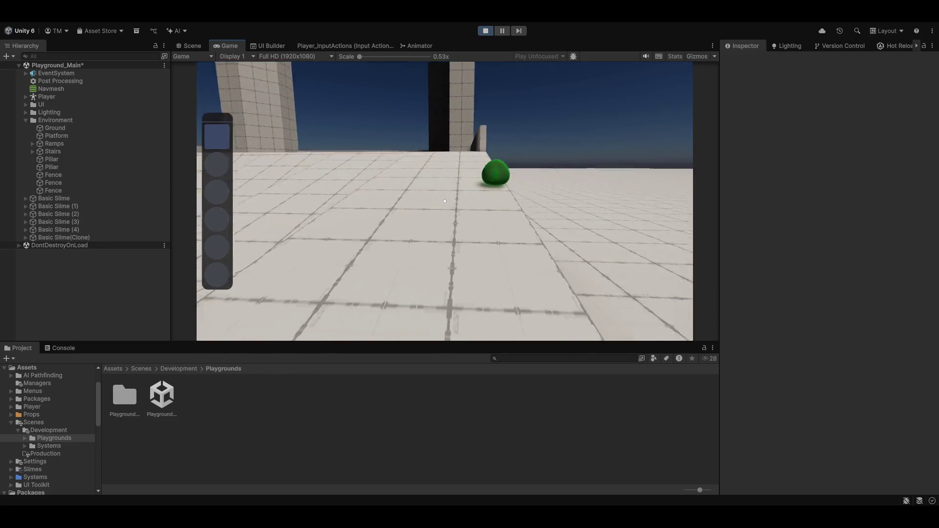
pyautogui.press('e')
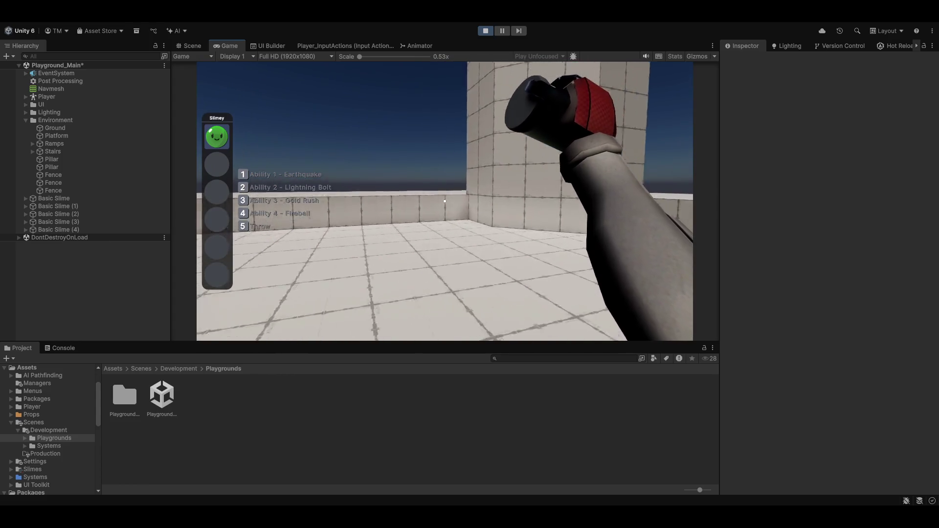
# Walk toward the slimes, capture one into the hotbar, and open the Arsenal inventory.
pyautogui.press('w')
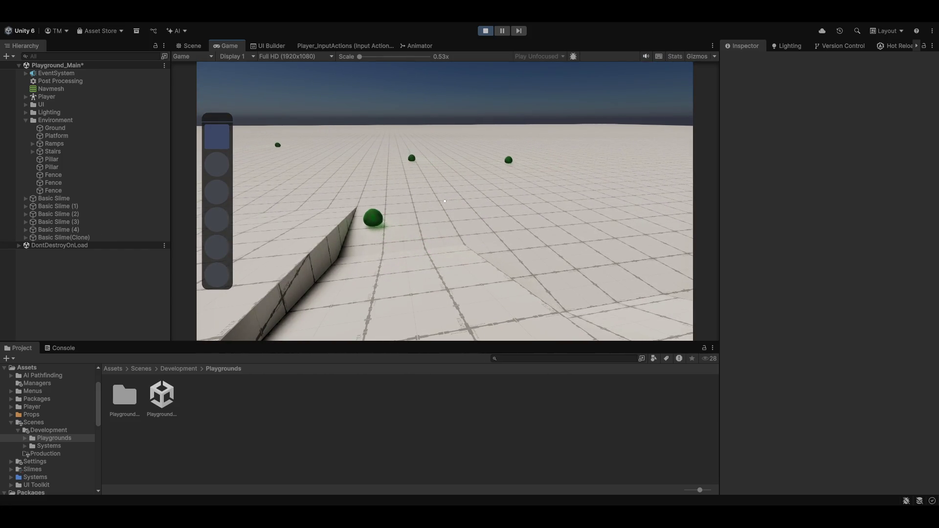
pyautogui.press('4')
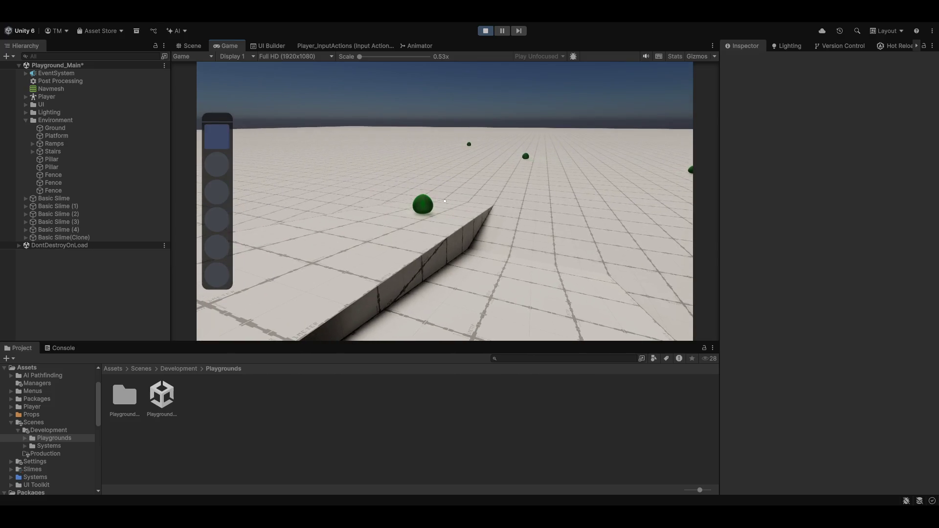
pyautogui.press('3')
pyautogui.click(444, 201)
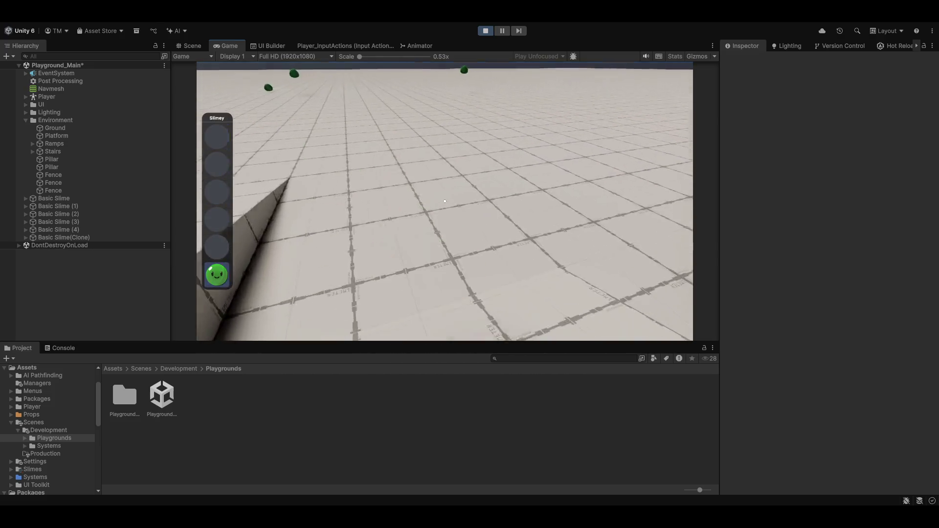
pyautogui.scroll(-3, 444, 201)
pyautogui.press('1')
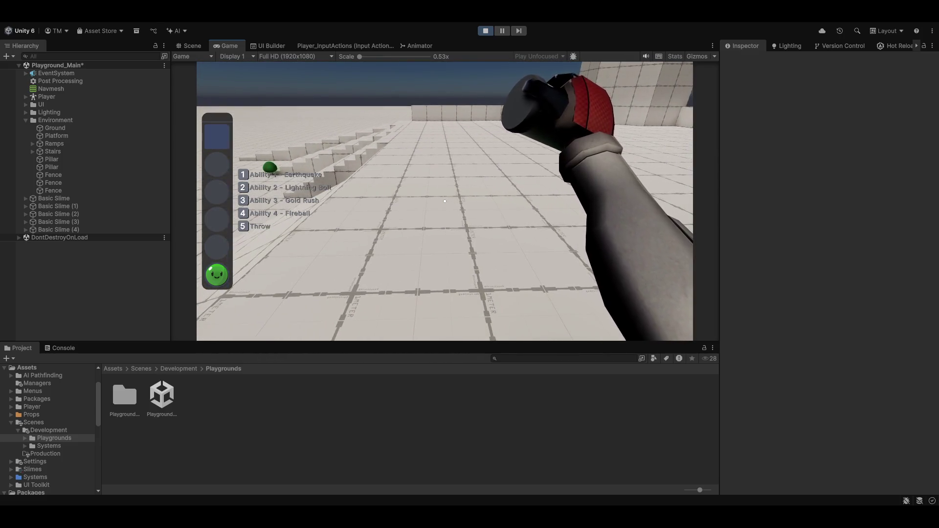
pyautogui.press('Tab')
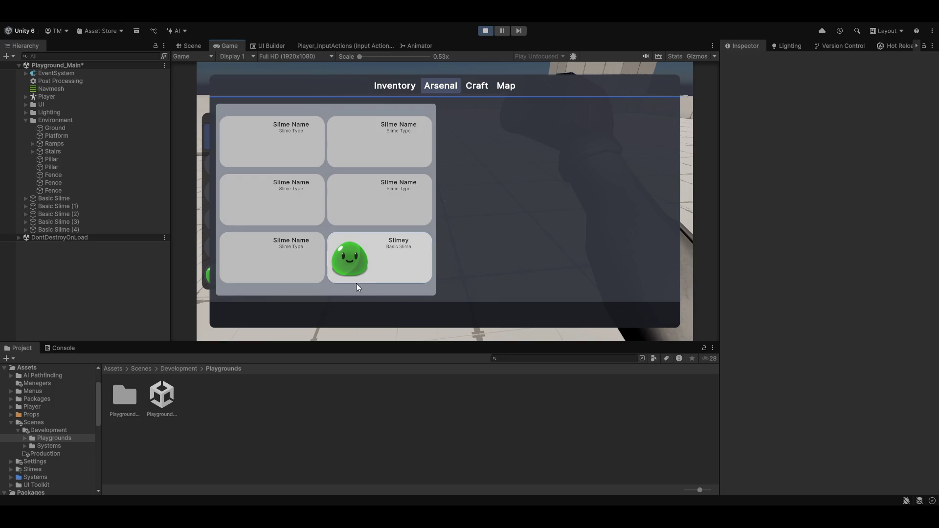
# Stop the Playground_Main play test from the toolbar Play button.
pyautogui.click(485, 31)
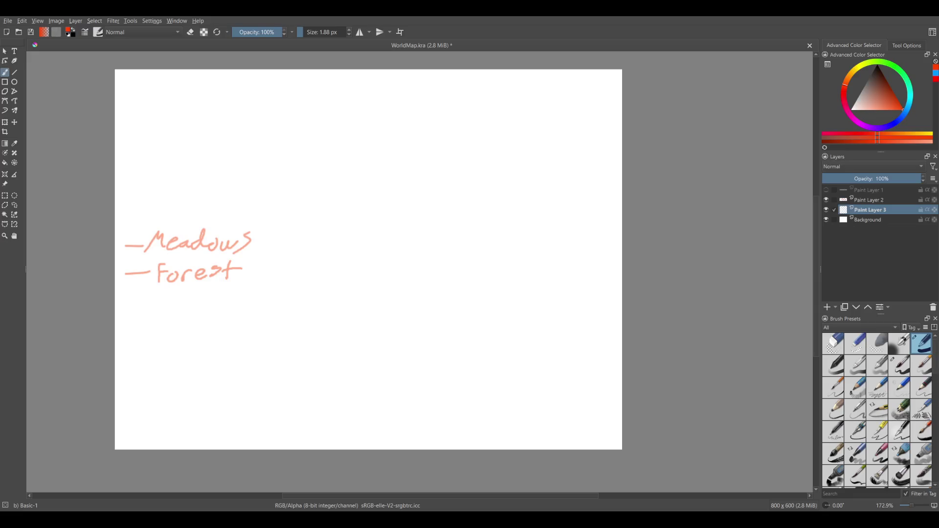
# On Paint Layer 2, hand-letter a red '-Swamp' label beneath Forest, then reselect Paint Layer 3.
pyautogui.moveTo(422, 249); pyautogui.dragTo(511, 211)
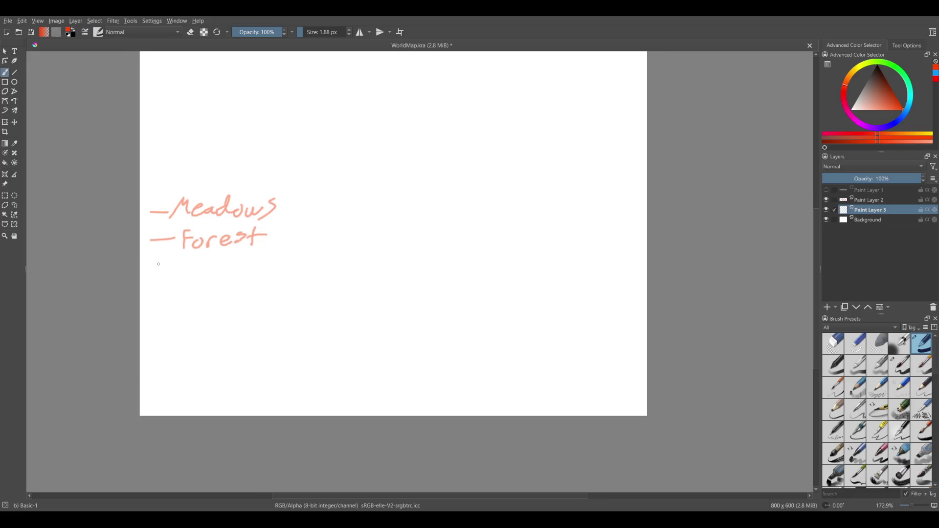
pyautogui.click(861, 199)
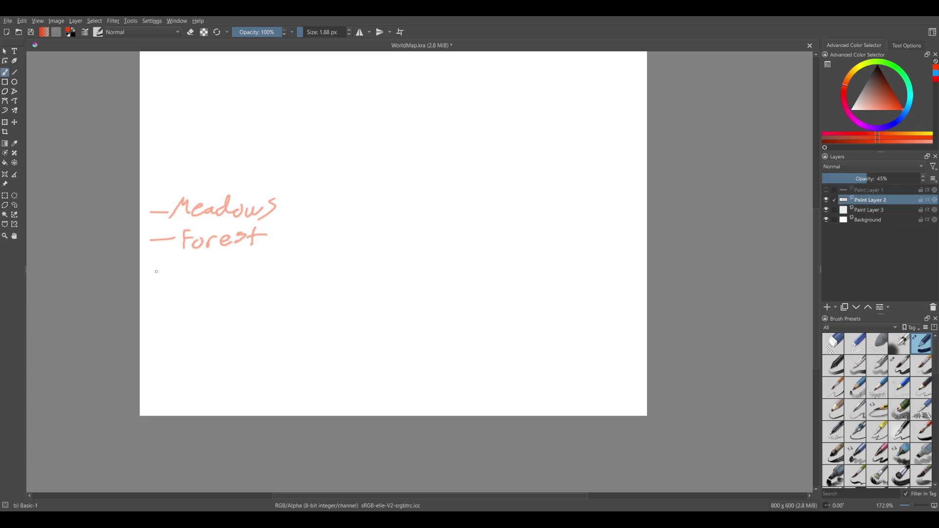
pyautogui.moveTo(155, 272)
pyautogui.mouseDown()
pyautogui.moveTo(173, 280)
pyautogui.moveTo(207, 267)
pyautogui.moveTo(218, 279)
pyautogui.moveTo(237, 276)
pyautogui.mouseUp()
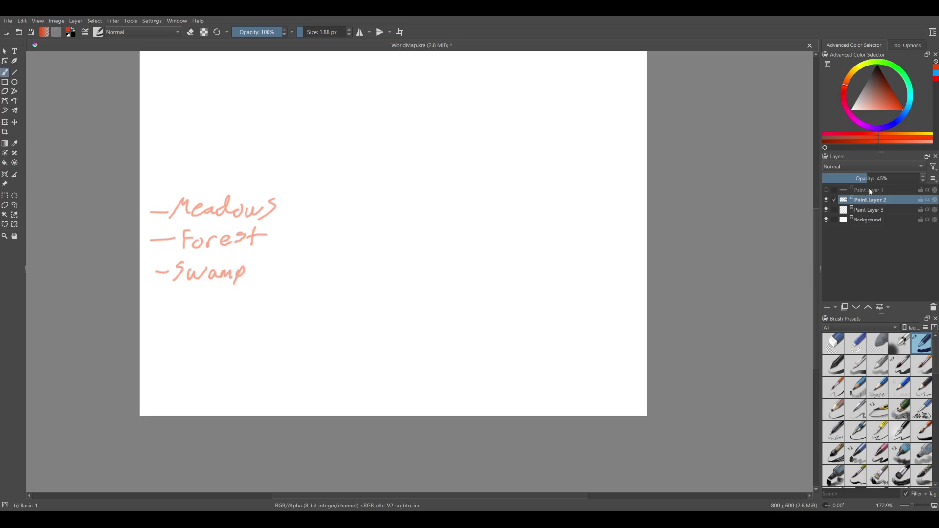
pyautogui.click(864, 210)
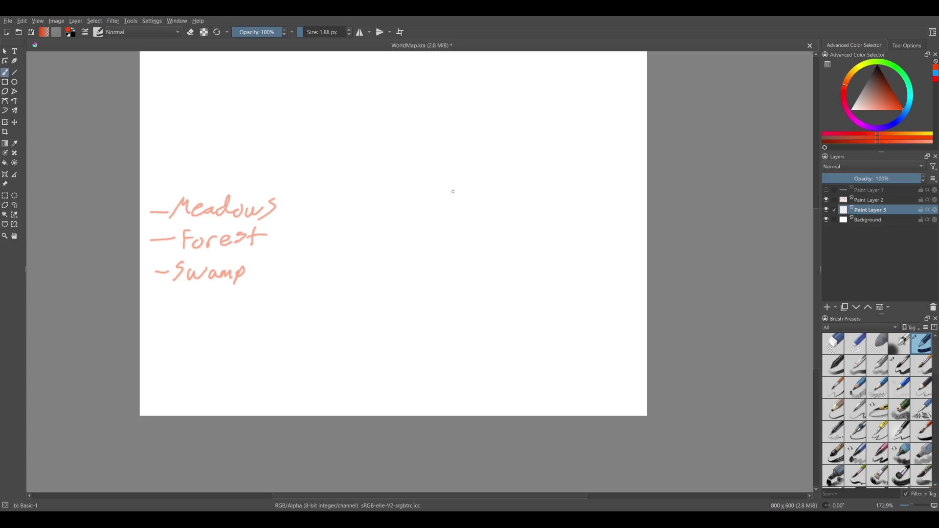
# At 182.8% zoom, draw a small red 0 below the map centre with an arrow above it.
pyautogui.moveTo(454, 190); pyautogui.dragTo(413, 235)
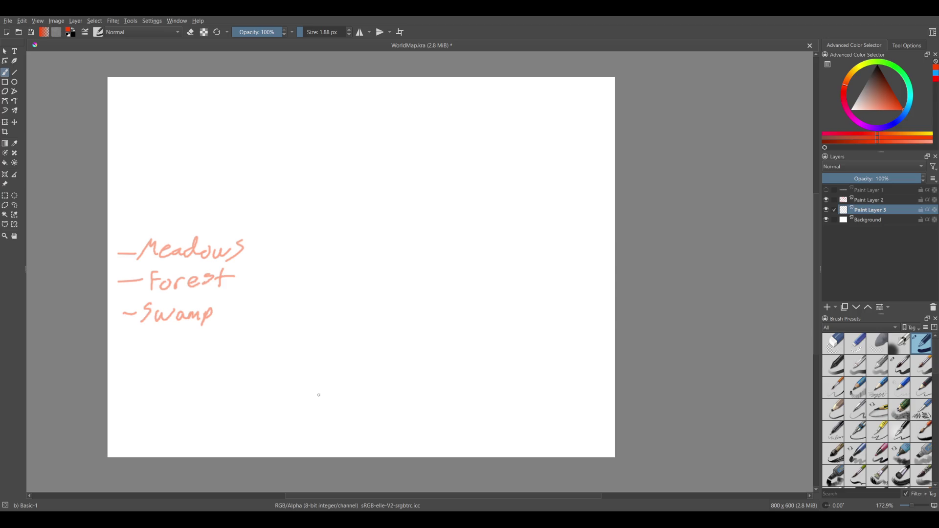
pyautogui.scroll(2, 541, 286)
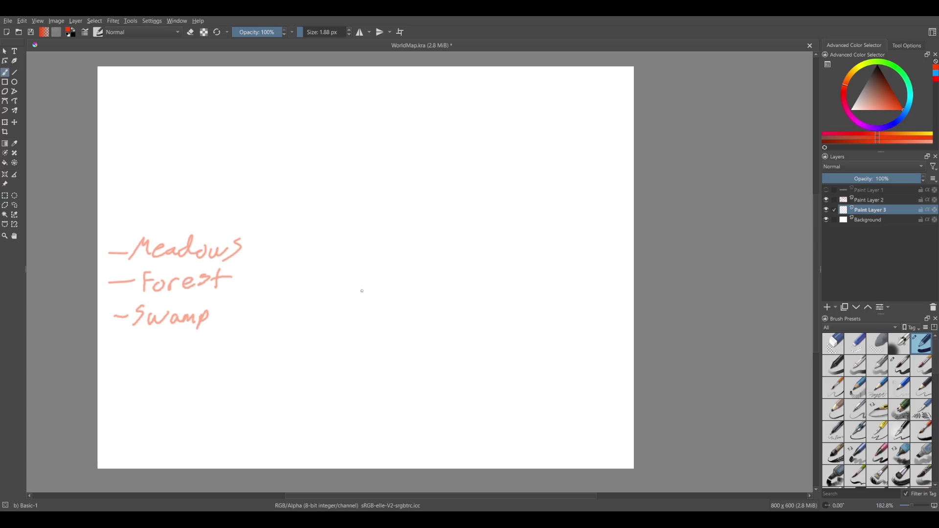
pyautogui.moveTo(363, 289); pyautogui.dragTo(362, 289)
pyautogui.hotkey('ctrl', 'z')
pyautogui.moveTo(365, 308); pyautogui.dragTo(365, 310)
pyautogui.hotkey('ctrl', 'z')
pyautogui.moveTo(357, 346); pyautogui.dragTo(358, 346)
pyautogui.moveTo(358, 339)
pyautogui.mouseDown()
pyautogui.moveTo(358, 311)
pyautogui.moveTo(369, 322)
pyautogui.mouseUp()
# Sketch two large red arcs, try a thicker brush preset, and undo the trials.
pyautogui.moveTo(218, 191); pyautogui.dragTo(480, 160)
pyautogui.moveTo(249, 191)
pyautogui.mouseDown()
pyautogui.moveTo(420, 131)
pyautogui.moveTo(475, 197)
pyautogui.mouseUp()
pyautogui.hotkey('ctrl', 'z')
pyautogui.hotkey('ctrl', 'z')
pyautogui.hotkey('ctrl', 'z')
pyautogui.hotkey('ctrl', 'z')
pyautogui.press('/')
pyautogui.moveTo(422, 346); pyautogui.dragTo(470, 320)
# Set the brush to 1.00 px and redraw the red 0 marker slightly larger.
pyautogui.hotkey('ctrl', 'z')
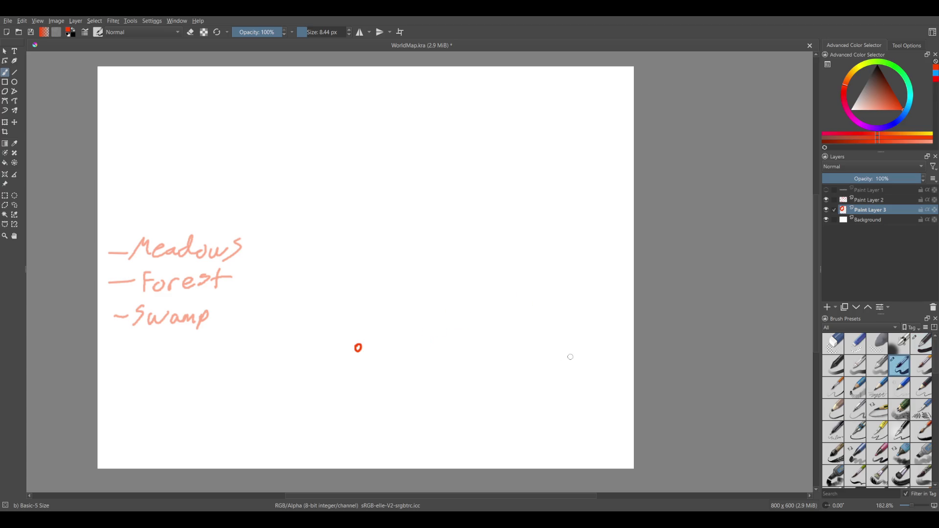
pyautogui.press('/')
pyautogui.press('[')
pyautogui.press('[')
pyautogui.press(']')
pyautogui.moveTo(369, 253); pyautogui.dragTo(477, 335)
pyautogui.hotkey('ctrl', 'z')
pyautogui.hotkey('ctrl', 'z')
pyautogui.moveTo(363, 344)
pyautogui.mouseDown()
pyautogui.moveTo(364, 291)
pyautogui.moveTo(380, 297)
pyautogui.mouseUp()
pyautogui.hotkey('ctrl', 'z')
pyautogui.hotkey('ctrl', 'z')
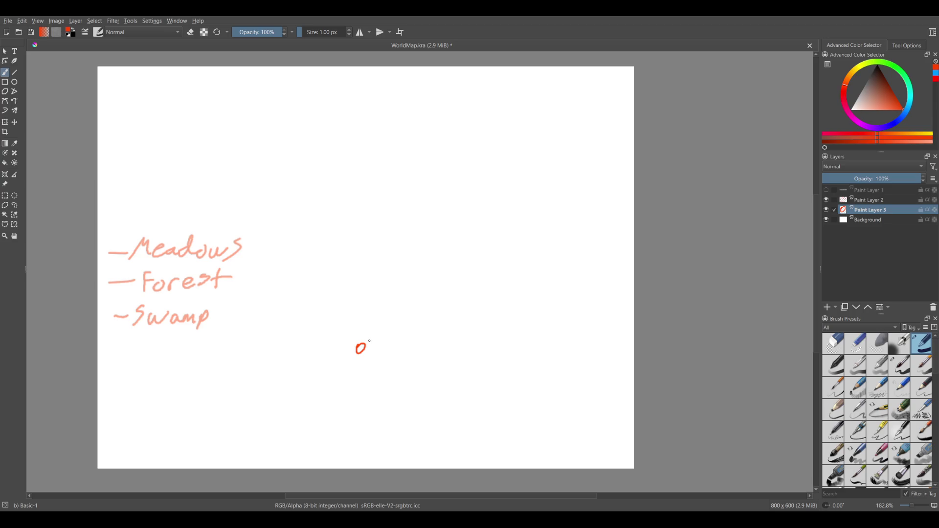
pyautogui.moveTo(360, 337); pyautogui.dragTo(366, 258)
pyautogui.hotkey('ctrl', 'z')
# Outline two large red regions on either side of the 0, discarding a dividing line.
pyautogui.moveTo(404, 184)
pyautogui.mouseDown()
pyautogui.moveTo(418, 177)
pyautogui.moveTo(394, 190)
pyautogui.mouseUp()
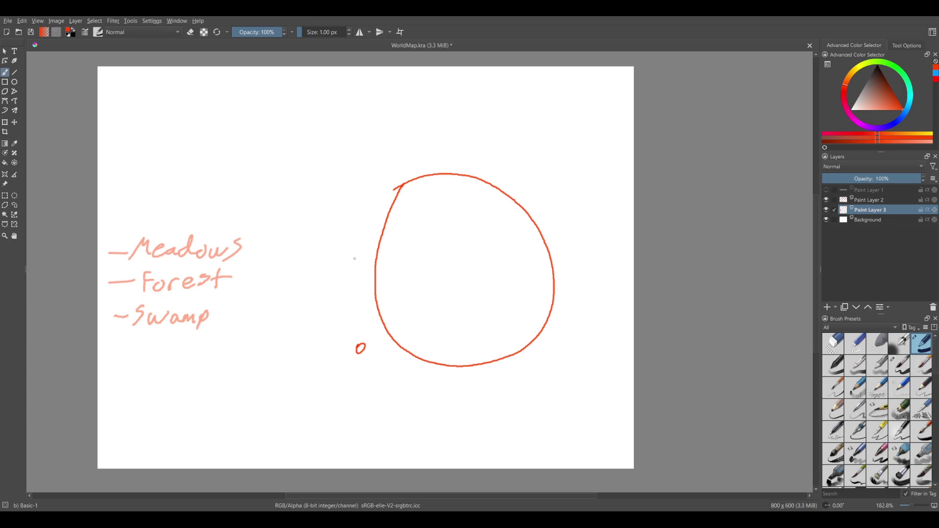
pyautogui.moveTo(344, 190)
pyautogui.mouseDown()
pyautogui.moveTo(237, 366)
pyautogui.moveTo(345, 206)
pyautogui.mouseUp()
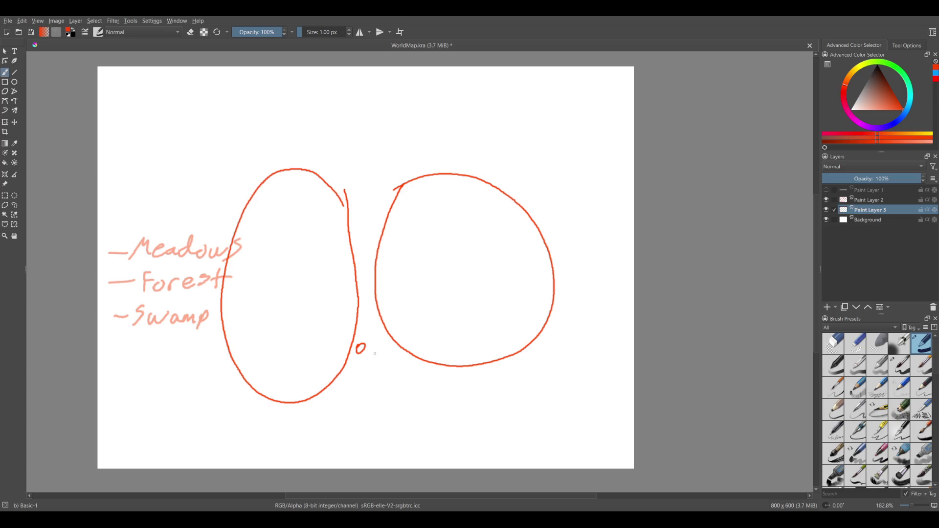
pyautogui.moveTo(364, 334); pyautogui.dragTo(357, 155)
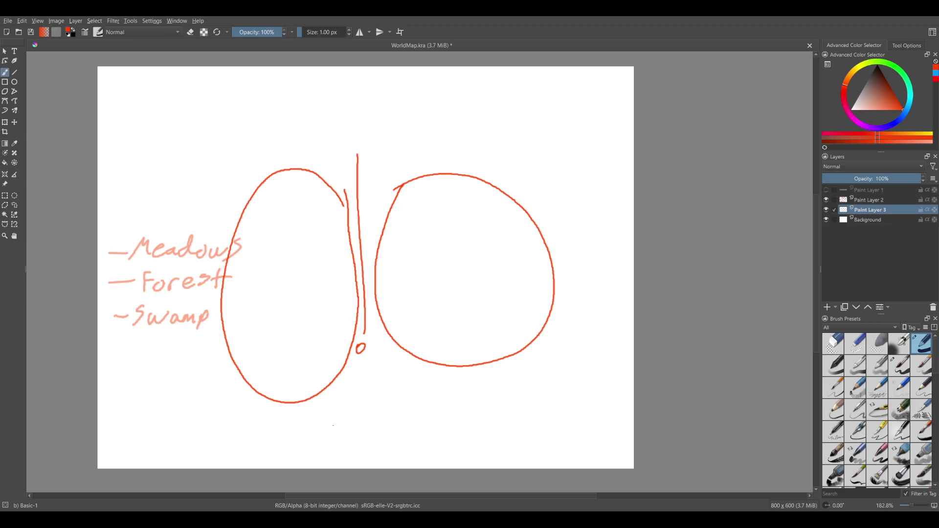
pyautogui.keyDown('ctrl'); pyautogui.click(333, 391); pyautogui.keyUp('ctrl')
pyautogui.hotkey('ctrl', 'z')
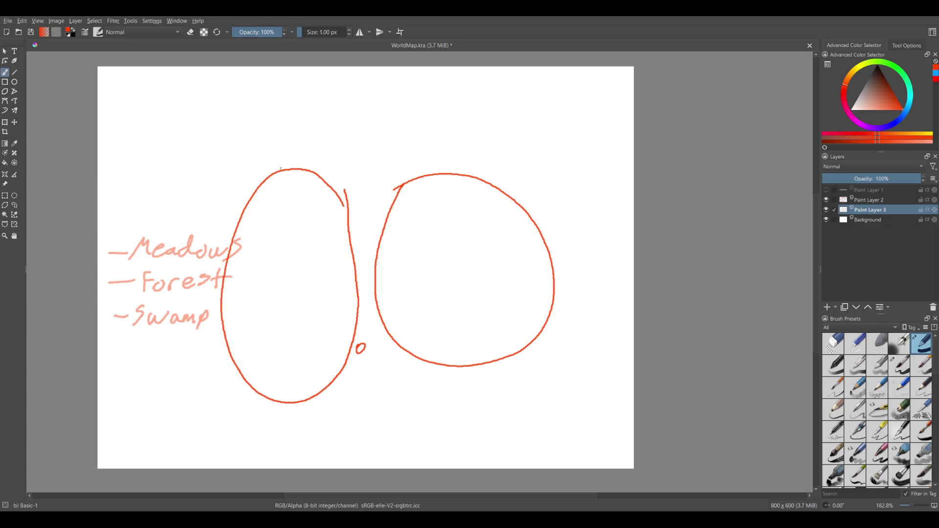
# Show the blue river layer and move the rivers up over the tops of the regions.
pyautogui.click(826, 190)
pyautogui.click(865, 189)
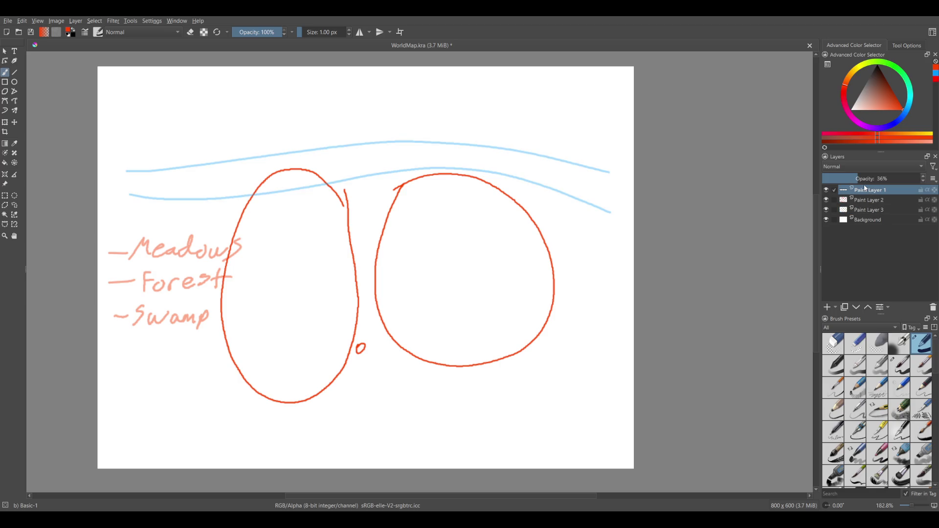
pyautogui.press('t')
pyautogui.moveTo(394, 274)
pyautogui.mouseDown()
pyautogui.moveTo(394, 226)
pyautogui.moveTo(409, 275)
pyautogui.mouseUp()
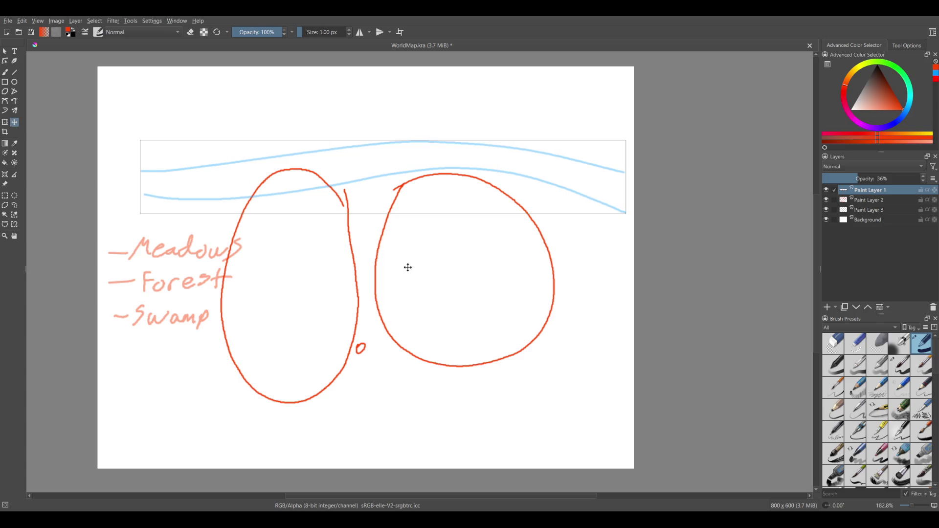
pyautogui.moveTo(545, 214)
pyautogui.mouseDown()
pyautogui.moveTo(537, 212)
pyautogui.moveTo(539, 233)
pyautogui.mouseUp()
# Erase the red region outlines and 0 marker on Paint Layer 3, then return to the 1 px Basic-1 brush.
pyautogui.click(869, 200)
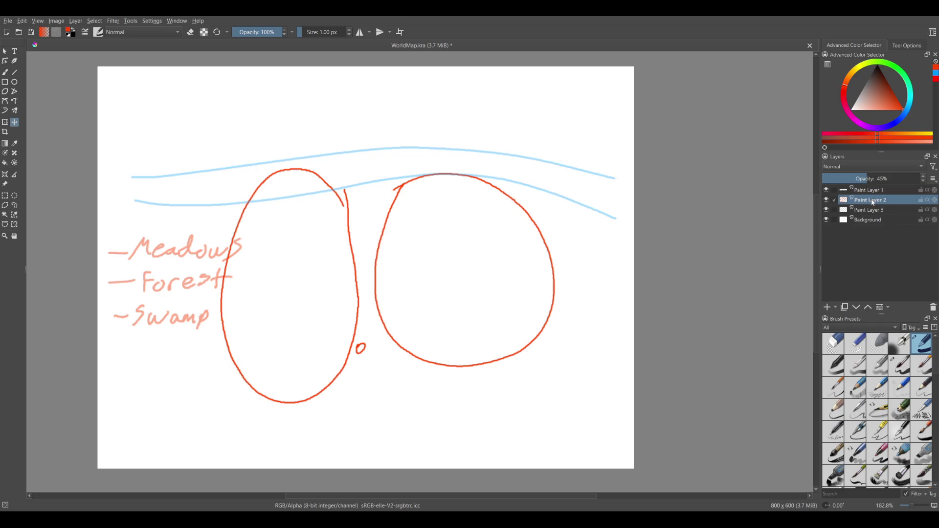
pyautogui.click(5, 73)
pyautogui.click(833, 343)
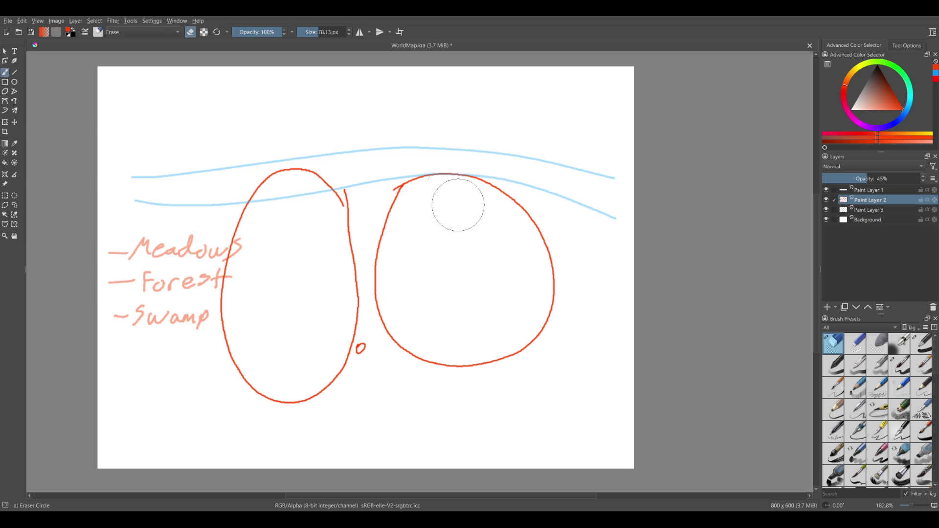
pyautogui.click(869, 209)
pyautogui.moveTo(426, 157)
pyautogui.mouseDown()
pyautogui.moveTo(541, 248)
pyautogui.moveTo(478, 380)
pyautogui.moveTo(266, 392)
pyautogui.moveTo(310, 147)
pyautogui.moveTo(342, 275)
pyautogui.moveTo(309, 405)
pyautogui.moveTo(365, 333)
pyautogui.mouseUp()
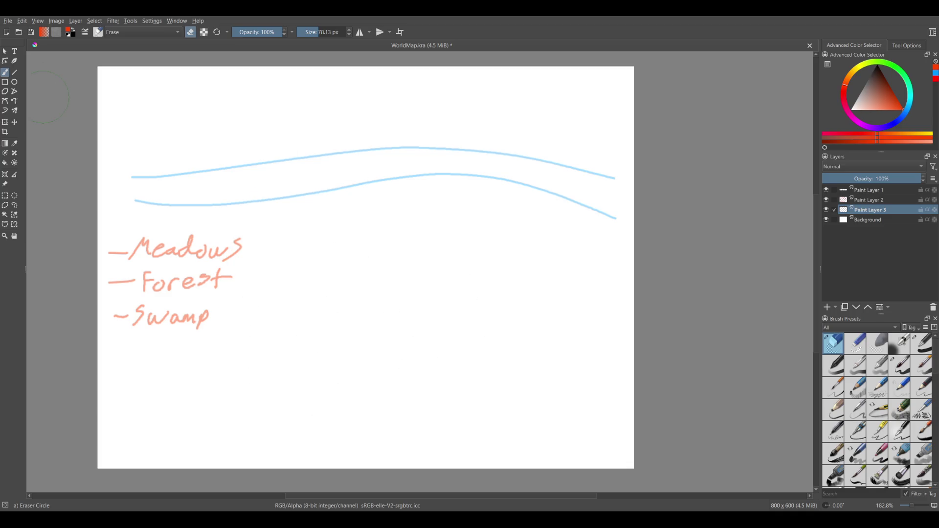
pyautogui.press('/')
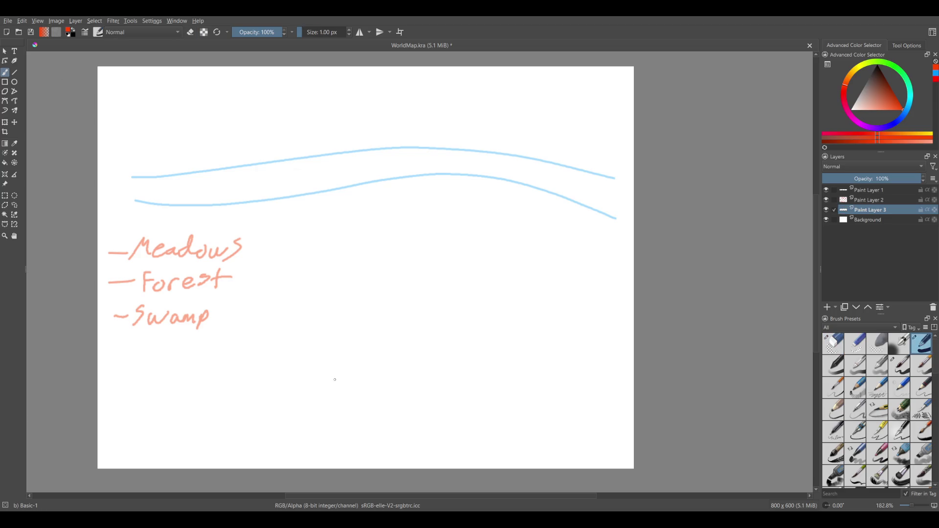
# Draw a small red loop near the bottom of the map, discarding several trial strokes.
pyautogui.moveTo(345, 389); pyautogui.dragTo(343, 391)
pyautogui.moveTo(326, 371); pyautogui.dragTo(366, 456)
pyautogui.hotkey('ctrl', 'z')
pyautogui.moveTo(339, 373)
pyautogui.mouseDown()
pyautogui.moveTo(191, 378)
pyautogui.moveTo(245, 441)
pyautogui.moveTo(276, 392)
pyautogui.mouseUp()
pyautogui.hotkey('ctrl', 'z')
pyautogui.hotkey('ctrl', 'z')
pyautogui.moveTo(345, 396); pyautogui.dragTo(336, 470)
pyautogui.hotkey('ctrl', 'z')
pyautogui.hotkey('ctrl', 'z')
pyautogui.moveTo(345, 412); pyautogui.dragTo(345, 406)
pyautogui.moveTo(344, 368); pyautogui.dragTo(347, 206)
pyautogui.hotkey('ctrl', 'z')
# Draw the red shoreline under the lower river and both channel edges down to the loop.
pyautogui.moveTo(381, 200); pyautogui.dragTo(589, 236)
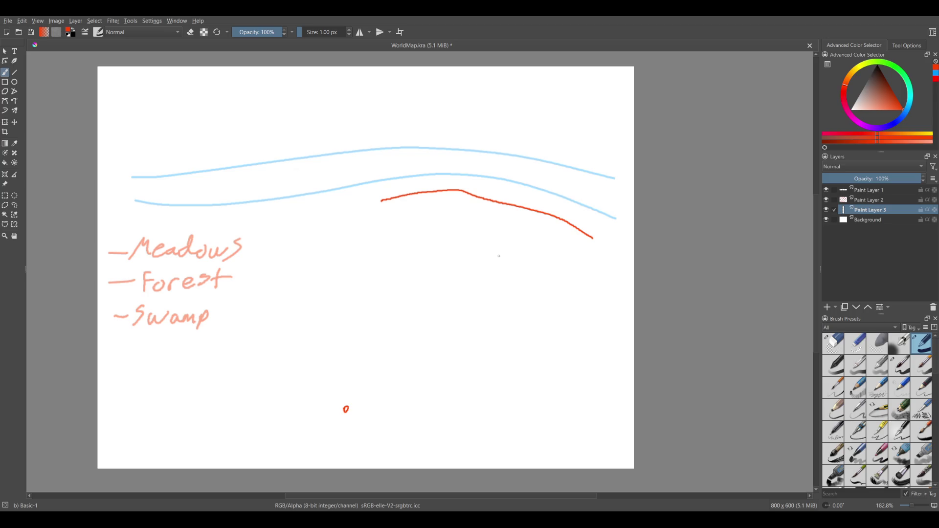
pyautogui.moveTo(381, 201); pyautogui.dragTo(365, 402)
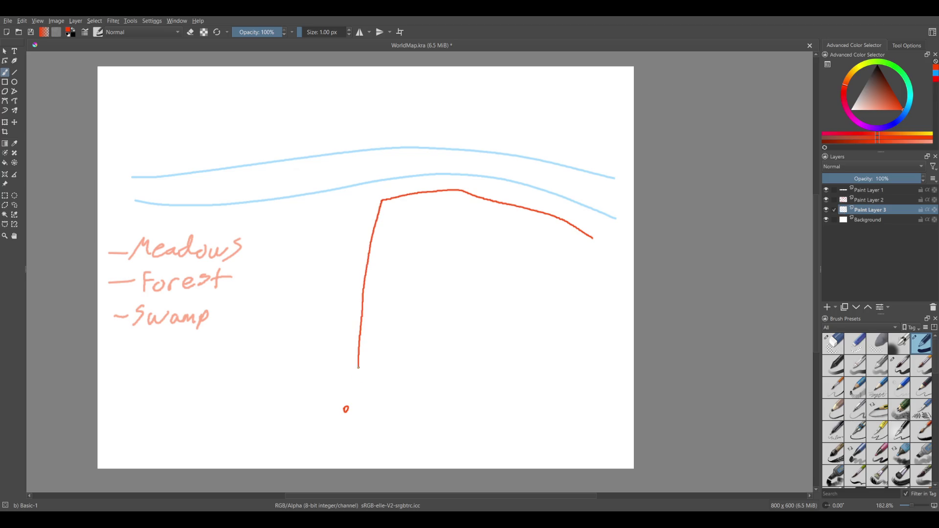
pyautogui.moveTo(333, 405); pyautogui.dragTo(332, 206)
pyautogui.moveTo(390, 182); pyautogui.dragTo(390, 196)
pyautogui.moveTo(404, 177); pyautogui.dragTo(400, 195)
pyautogui.hotkey('ctrl', 'z')
pyautogui.hotkey('ctrl', 'z')
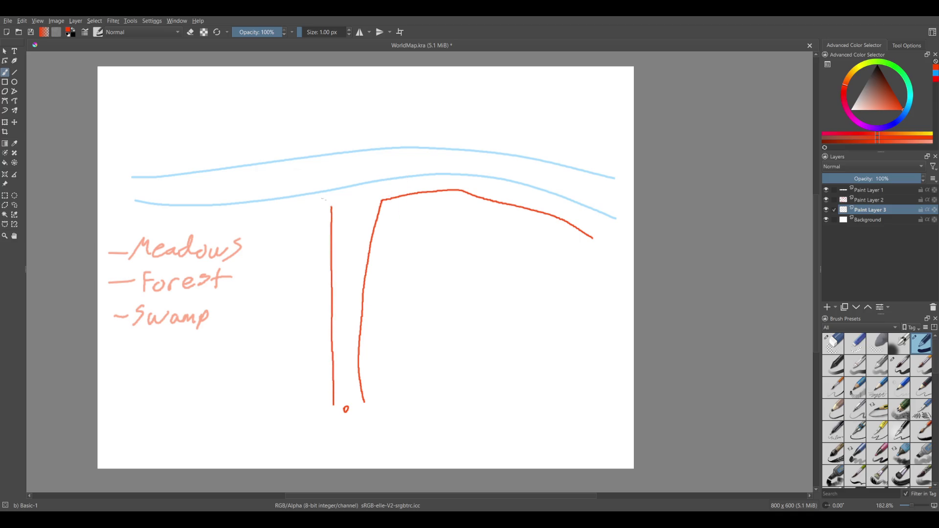
# Extend the shoreline left with short hatch marks, and draw a curve down-left across Forest.
pyautogui.moveTo(332, 207); pyautogui.dragTo(125, 209)
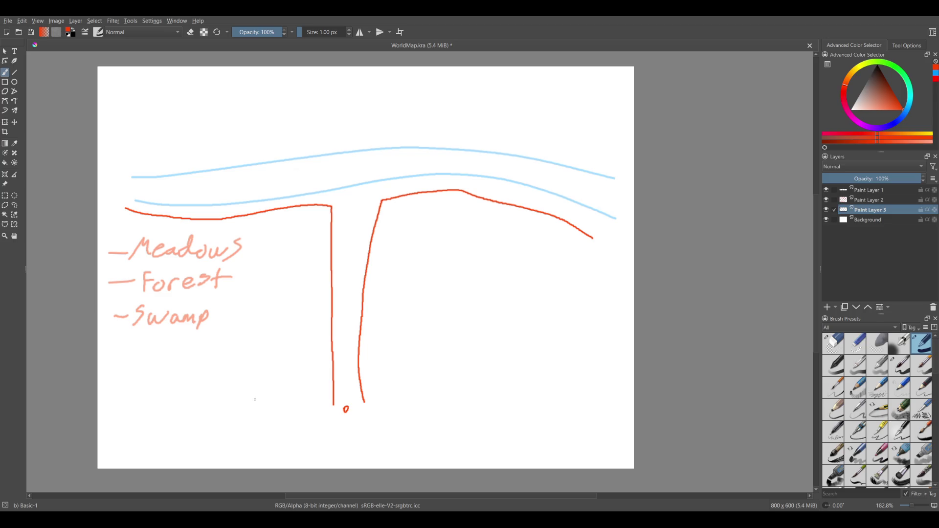
pyautogui.moveTo(141, 203); pyautogui.dragTo(139, 212)
pyautogui.moveTo(147, 203); pyautogui.dragTo(152, 215)
pyautogui.moveTo(164, 204)
pyautogui.mouseDown()
pyautogui.moveTo(167, 220)
pyautogui.moveTo(139, 207)
pyautogui.moveTo(148, 213)
pyautogui.mouseUp()
pyautogui.press('ctrl')
pyautogui.hotkey('ctrl', 'z')
pyautogui.hotkey('ctrl', 'z')
pyautogui.hotkey('ctrl', 'z')
pyautogui.hotkey('ctrl', 'z')
pyautogui.hotkey('ctrl', 'z')
pyautogui.moveTo(168, 205)
pyautogui.mouseDown()
pyautogui.moveTo(156, 218)
pyautogui.moveTo(178, 219)
pyautogui.mouseUp()
pyautogui.moveTo(211, 200); pyautogui.dragTo(194, 227)
pyautogui.hotkey('ctrl', 'z')
pyautogui.hotkey('ctrl', 'z')
pyautogui.hotkey('ctrl', 'z')
pyautogui.hotkey('ctrl', 'z')
pyautogui.hotkey('ctrl', 'z')
pyautogui.moveTo(384, 414); pyautogui.dragTo(366, 389)
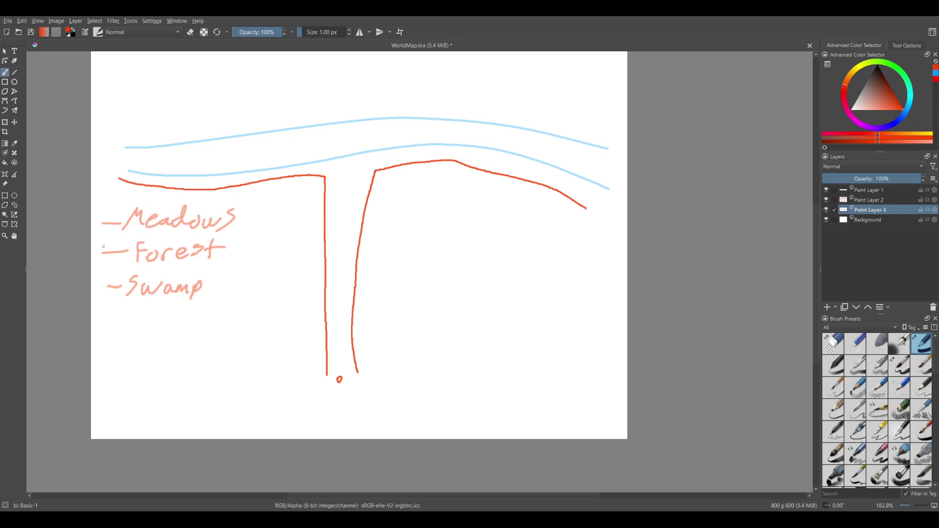
pyautogui.moveTo(104, 237); pyautogui.dragTo(160, 465)
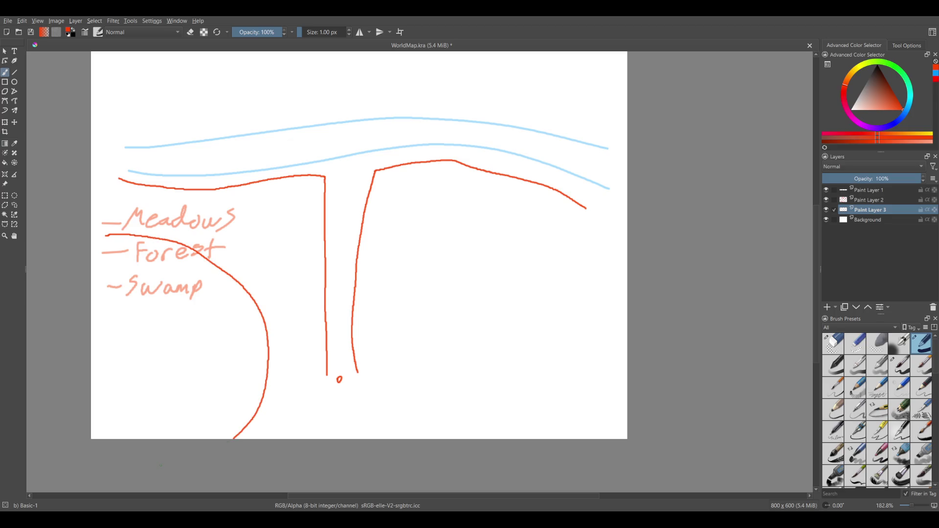
# Redraw the red Swamp boundary curve down to the bottom edge, keeping it after trying right-side lines.
pyautogui.hotkey('ctrl', 'z')
pyautogui.moveTo(101, 274); pyautogui.dragTo(198, 438)
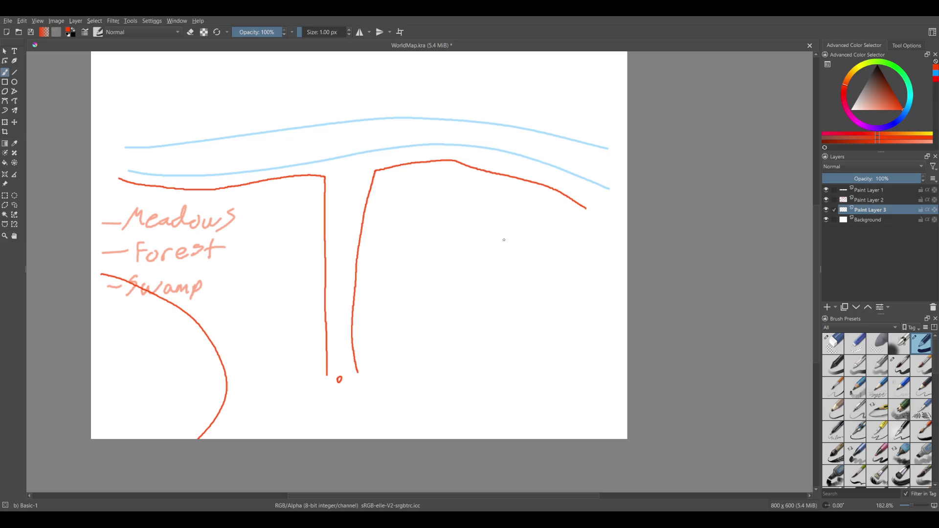
pyautogui.moveTo(519, 196); pyautogui.dragTo(594, 340)
pyautogui.moveTo(520, 189); pyautogui.dragTo(594, 223)
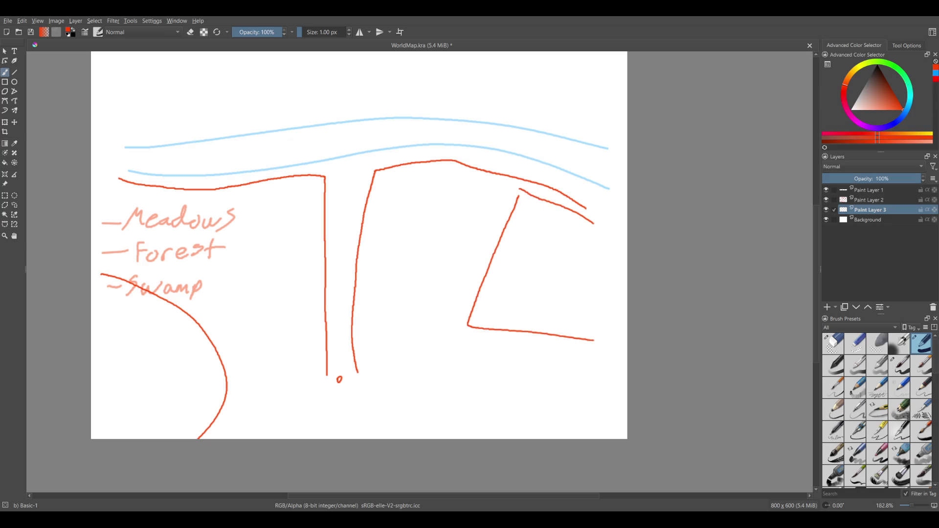
pyautogui.hotkey('ctrl', 'z')
pyautogui.hotkey('ctrl', 'z')
pyautogui.hotkey('ctrl', 'z')
pyautogui.hotkey('ctrl', 'shift', 'z')
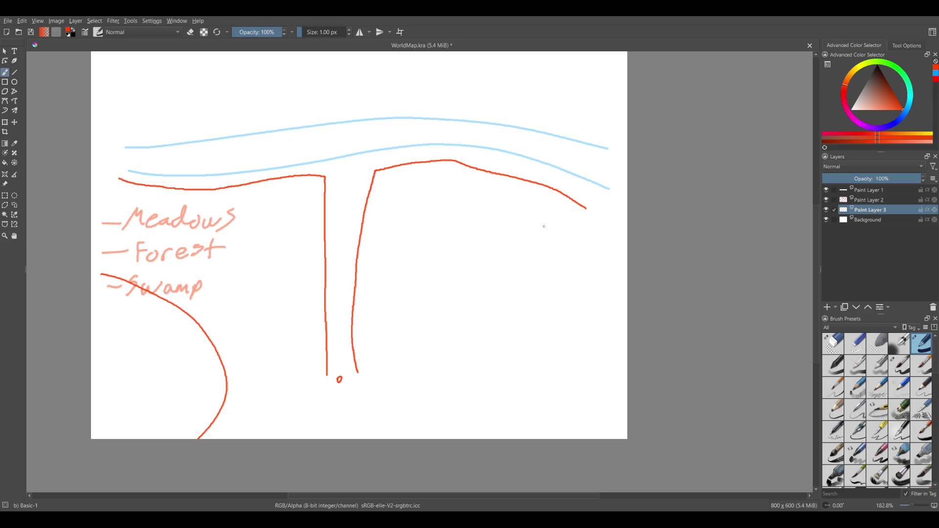
# Draw the right red region line down to the bottom edge and a branch out to the right edge.
pyautogui.moveTo(574, 234)
pyautogui.mouseDown()
pyautogui.moveTo(561, 309)
pyautogui.moveTo(491, 389)
pyautogui.mouseUp()
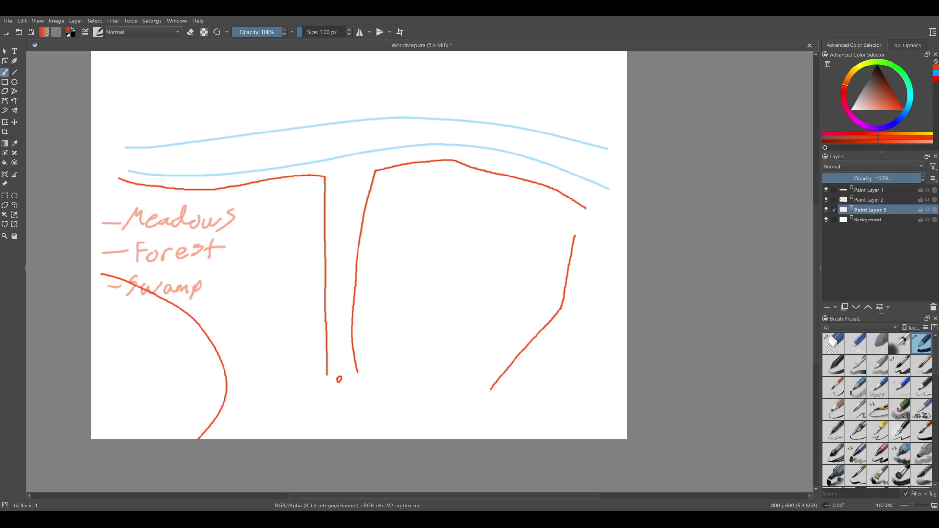
pyautogui.moveTo(491, 390); pyautogui.dragTo(483, 440)
pyautogui.moveTo(574, 229); pyautogui.dragTo(664, 325)
pyautogui.moveTo(558, 260); pyautogui.dragTo(605, 253)
pyautogui.hotkey('ctrl', 'z')
# Close the channel's bottom end and join it to the Swamp curve and the right region line.
pyautogui.moveTo(330, 385)
pyautogui.mouseDown()
pyautogui.moveTo(363, 383)
pyautogui.moveTo(332, 386)
pyautogui.moveTo(357, 368)
pyautogui.mouseUp()
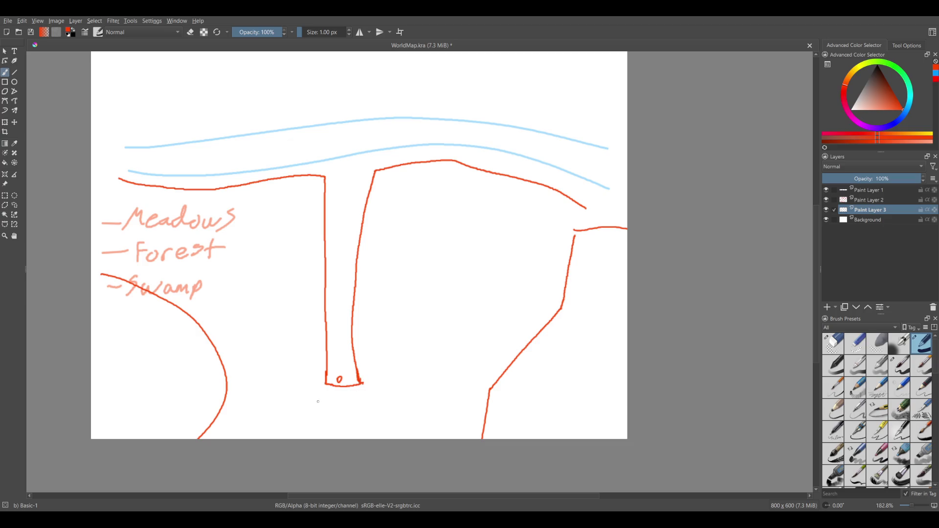
pyautogui.moveTo(324, 383); pyautogui.dragTo(218, 410)
pyautogui.moveTo(362, 383); pyautogui.dragTo(488, 407)
pyautogui.hotkey('ctrl', 'z')
pyautogui.moveTo(363, 383)
pyautogui.mouseDown()
pyautogui.moveTo(423, 386)
pyautogui.moveTo(464, 363)
pyautogui.moveTo(515, 353)
pyautogui.mouseUp()
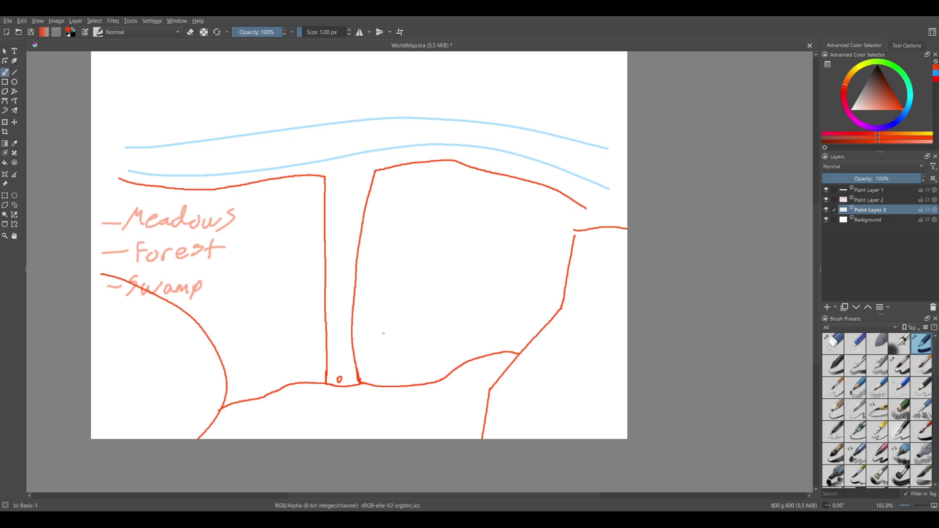
# Try short strokes right of the channel and diagonal hatching over the labels, then undo them.
pyautogui.moveTo(399, 171); pyautogui.dragTo(371, 214)
pyautogui.moveTo(382, 284); pyautogui.dragTo(419, 178)
pyautogui.moveTo(392, 243); pyautogui.dragTo(430, 164)
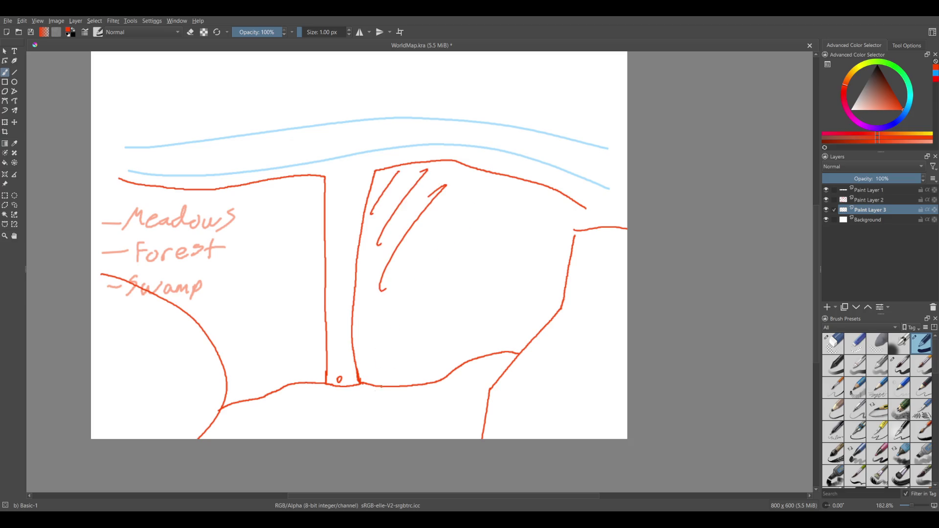
pyautogui.hotkey('ctrl', 'z')
pyautogui.hotkey('ctrl', 'z')
pyautogui.hotkey('ctrl', 'z')
pyautogui.moveTo(142, 192); pyautogui.dragTo(111, 244)
pyautogui.moveTo(171, 199); pyautogui.dragTo(131, 265)
pyautogui.moveTo(214, 198); pyautogui.dragTo(166, 270)
pyautogui.moveTo(270, 192); pyautogui.dragTo(188, 302)
pyautogui.moveTo(298, 211); pyautogui.dragTo(203, 341)
pyautogui.hotkey('ctrl', 'z')
# Sketch the jagged red strokes of the right-side coastline.
pyautogui.hotkey('ctrl', 'z')
pyautogui.hotkey('ctrl', 'z')
pyautogui.hotkey('ctrl', 'z')
pyautogui.hotkey('ctrl', 'z')
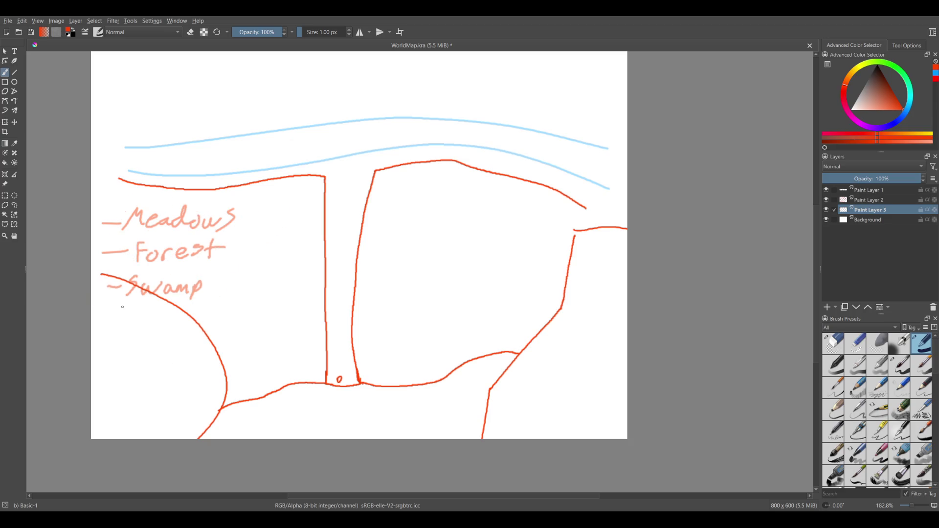
pyautogui.moveTo(116, 303); pyautogui.dragTo(128, 299)
pyautogui.hotkey('ctrl', 'z')
pyautogui.moveTo(597, 232); pyautogui.dragTo(567, 260)
pyautogui.moveTo(617, 231)
pyautogui.mouseDown()
pyautogui.moveTo(577, 269)
pyautogui.moveTo(574, 298)
pyautogui.mouseUp()
pyautogui.moveTo(601, 286); pyautogui.dragTo(554, 358)
pyautogui.hotkey('ctrl', 'z')
pyautogui.hotkey('ctrl', 'z')
pyautogui.hotkey('ctrl', 'z')
pyautogui.hotkey('ctrl', 'z')
pyautogui.moveTo(486, 355); pyautogui.dragTo(517, 402)
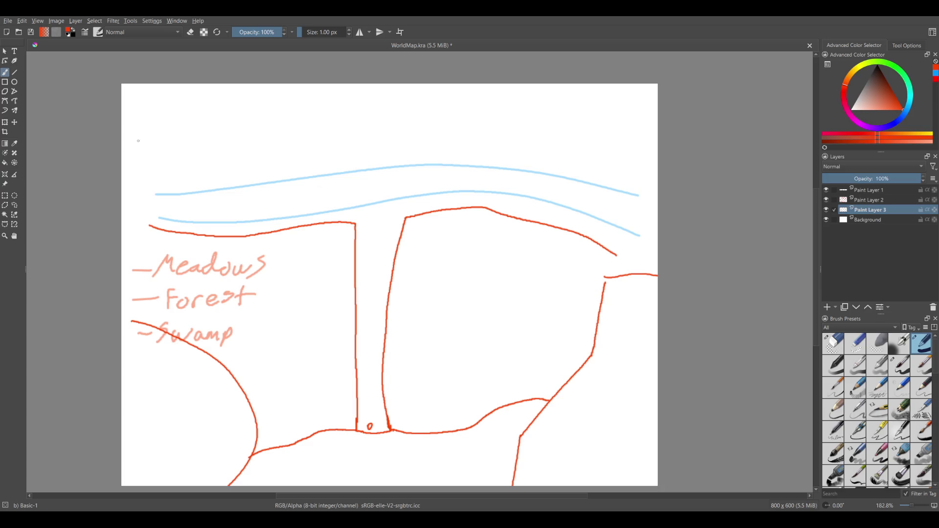
# Draw red region lines above the upper river, rising to the top edge at left and right.
pyautogui.moveTo(140, 139)
pyautogui.mouseDown()
pyautogui.moveTo(198, 86)
pyautogui.moveTo(245, 85)
pyautogui.mouseUp()
pyautogui.moveTo(551, 84); pyautogui.dragTo(655, 161)
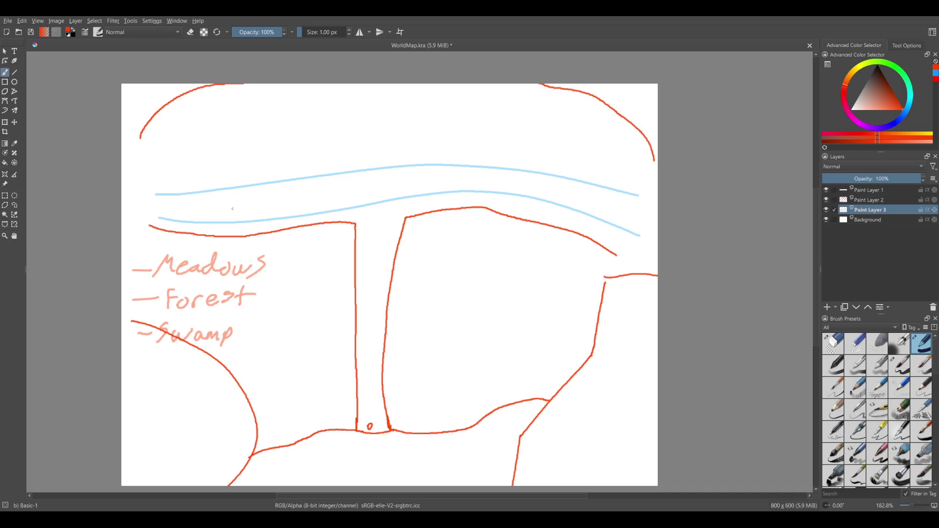
pyautogui.hotkey('ctrl', 'z')
pyautogui.hotkey('ctrl', 'z')
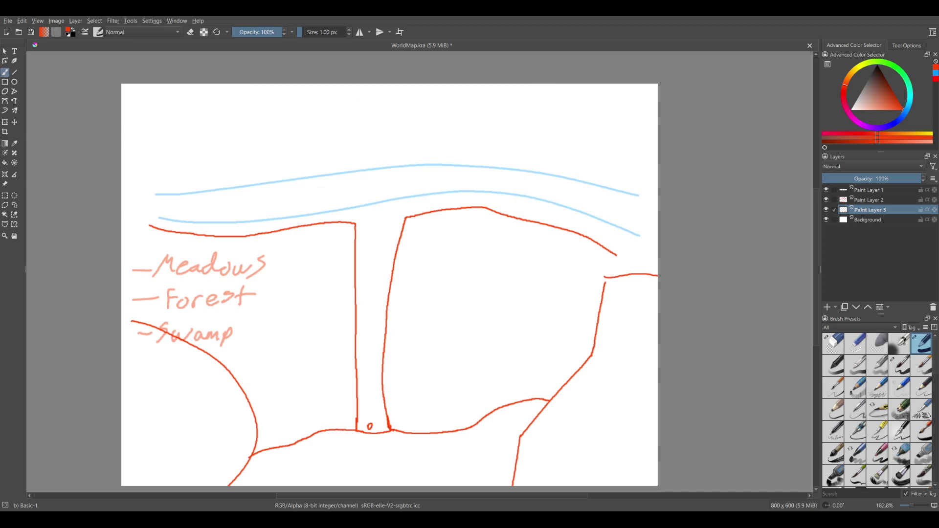
pyautogui.moveTo(221, 186); pyautogui.dragTo(313, 91)
pyautogui.moveTo(509, 95); pyautogui.dragTo(540, 156)
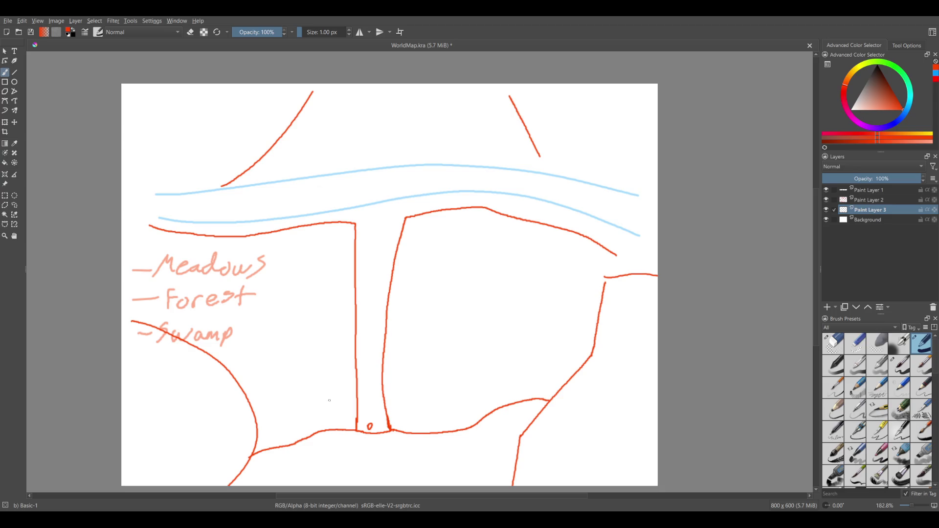
# Try a curved red stroke on the right, undo it, and open the Slimes folder in Abound Worlds.
pyautogui.moveTo(640, 276); pyautogui.dragTo(606, 251)
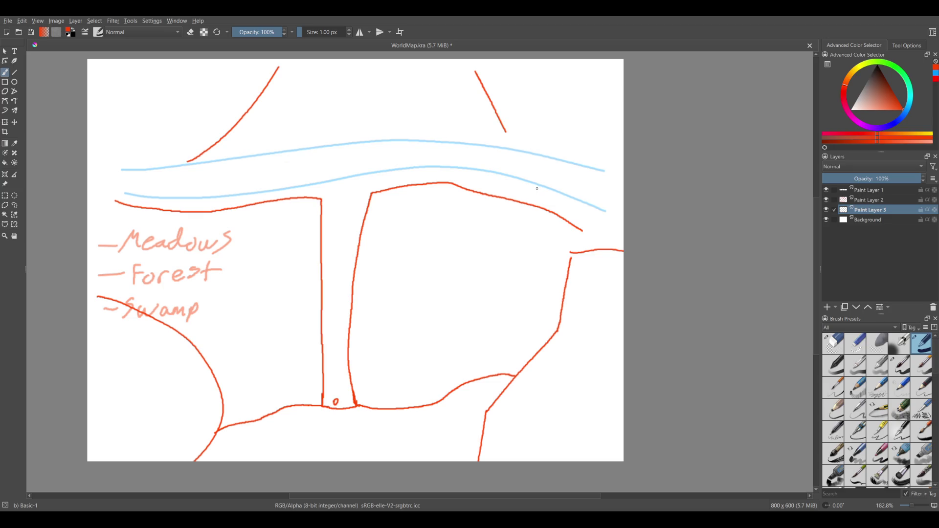
pyautogui.moveTo(563, 277)
pyautogui.mouseDown()
pyautogui.moveTo(531, 249)
pyautogui.moveTo(582, 208)
pyautogui.mouseUp()
pyautogui.hotkey('ctrl', 'z')
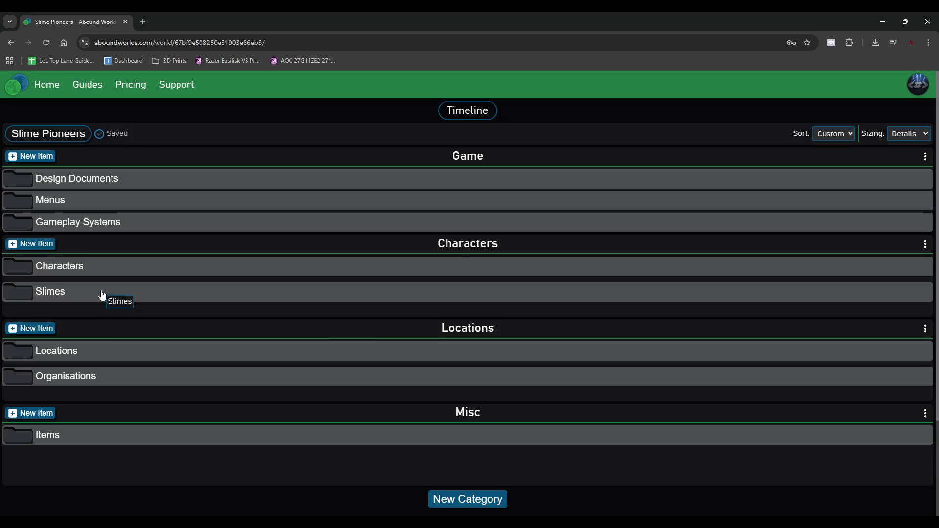
pyautogui.click(104, 294)
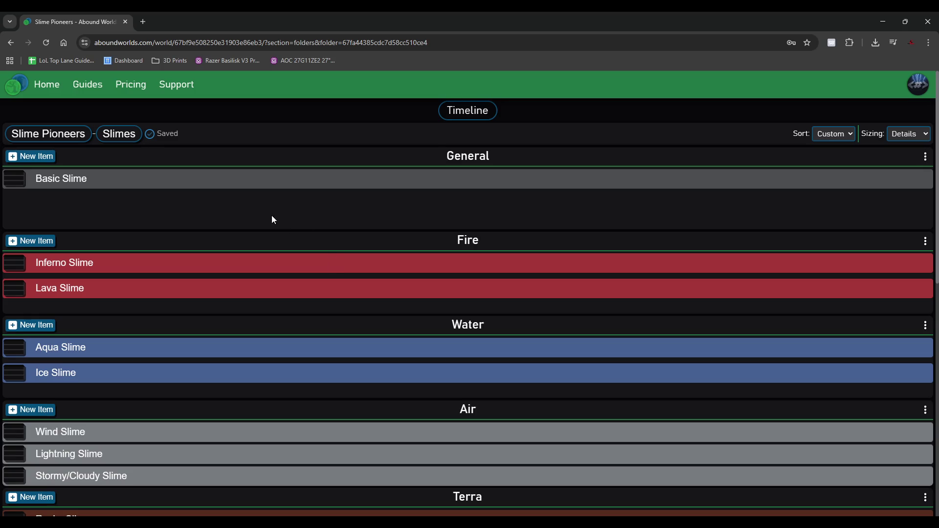
# Scroll through the Slimes categories, from General and Fire down past Terra to Mystic and Gilded.
pyautogui.scroll(-2, 253, 226)
pyautogui.scroll(-2, 266, 244)
pyautogui.scroll(-2, 265, 240)
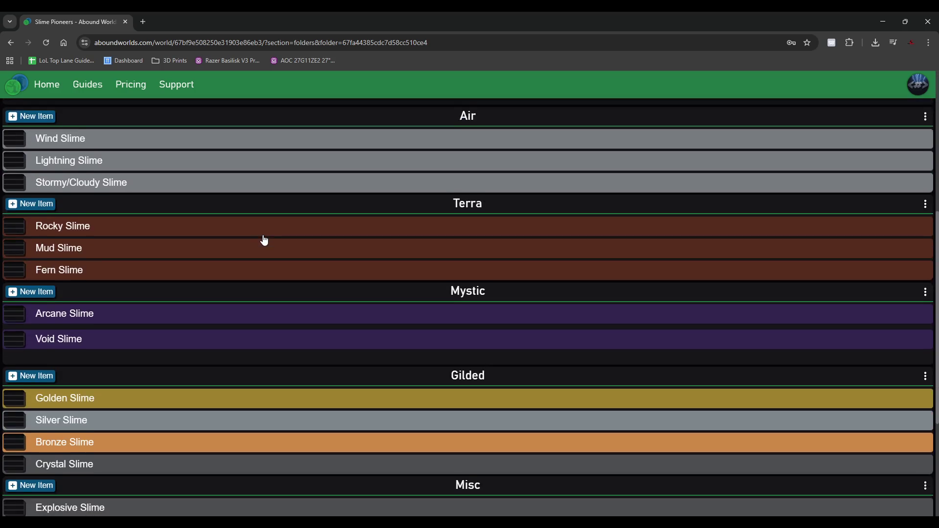
pyautogui.scroll(-4, 264, 244)
pyautogui.scroll(1, 241, 288)
pyautogui.scroll(3, 222, 290)
pyautogui.scroll(3, 224, 289)
pyautogui.scroll(-1, 223, 290)
pyautogui.scroll(-2, 222, 290)
pyautogui.scroll(2, 195, 288)
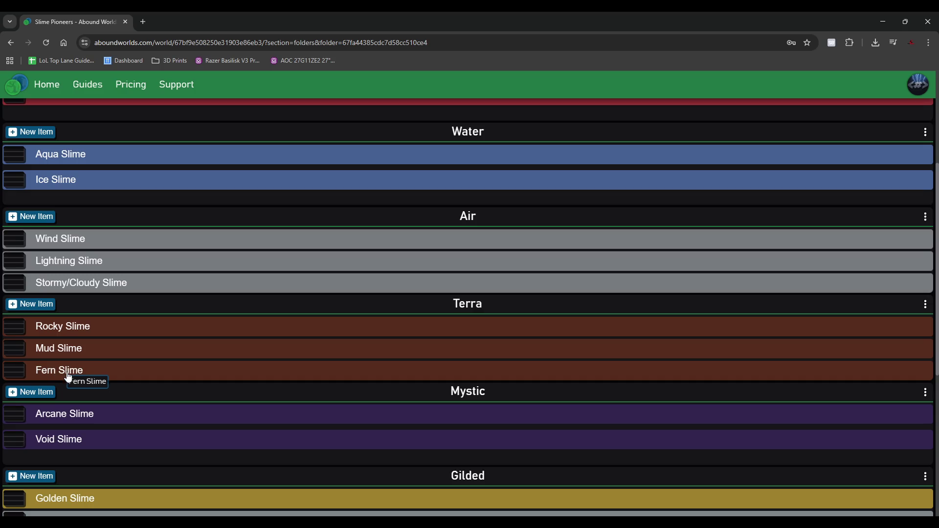
pyautogui.rightClick(70, 374)
pyautogui.moveTo(103, 424)
pyautogui.click(156, 428)
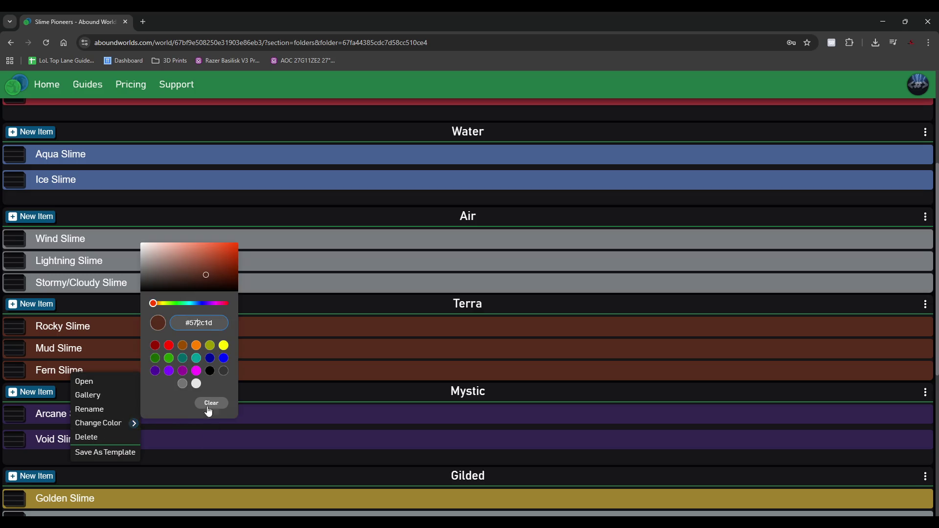
pyautogui.click(212, 325)
pyautogui.click(41, 307)
pyautogui.moveTo(47, 334)
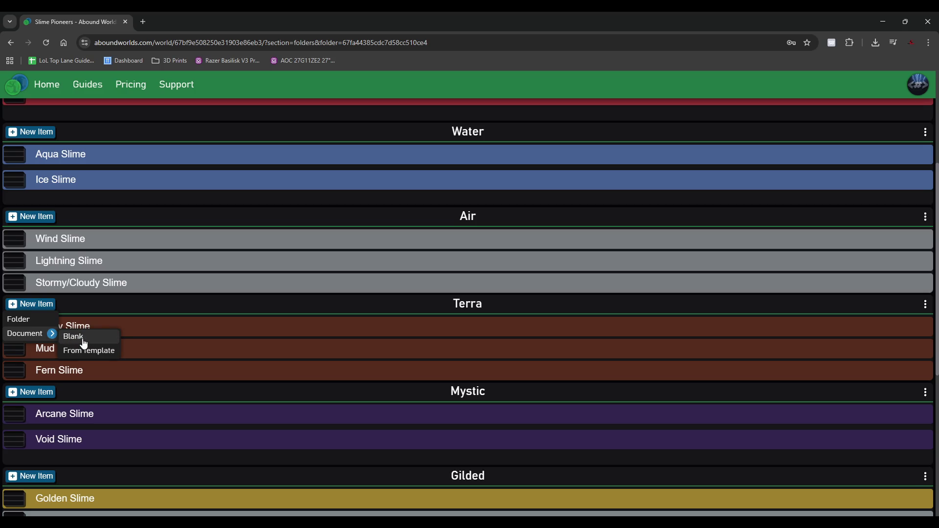
pyautogui.click(78, 381)
pyautogui.hotkey('alt', 'Left')
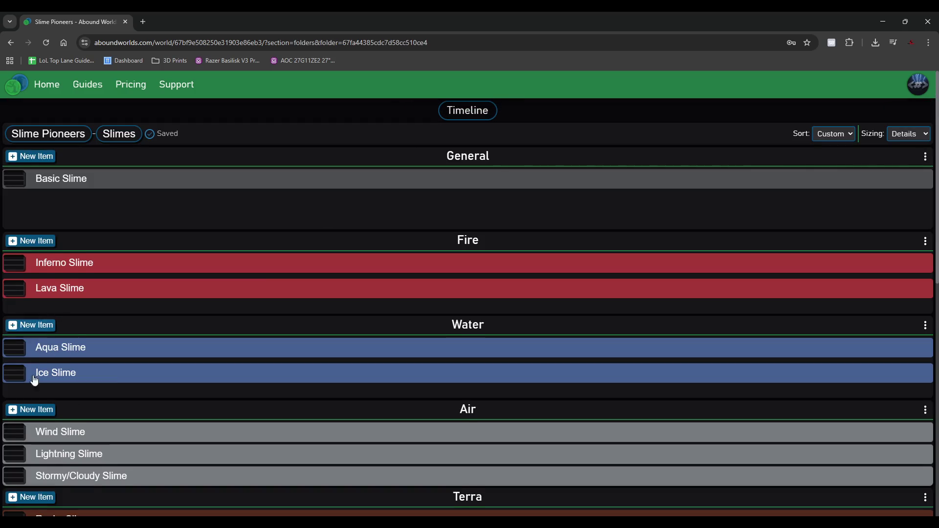
pyautogui.scroll(-9, 33, 367)
pyautogui.scroll(1, 29, 254)
pyautogui.click(30, 203)
pyautogui.moveTo(44, 233)
pyautogui.click(78, 236)
pyautogui.click(485, 313)
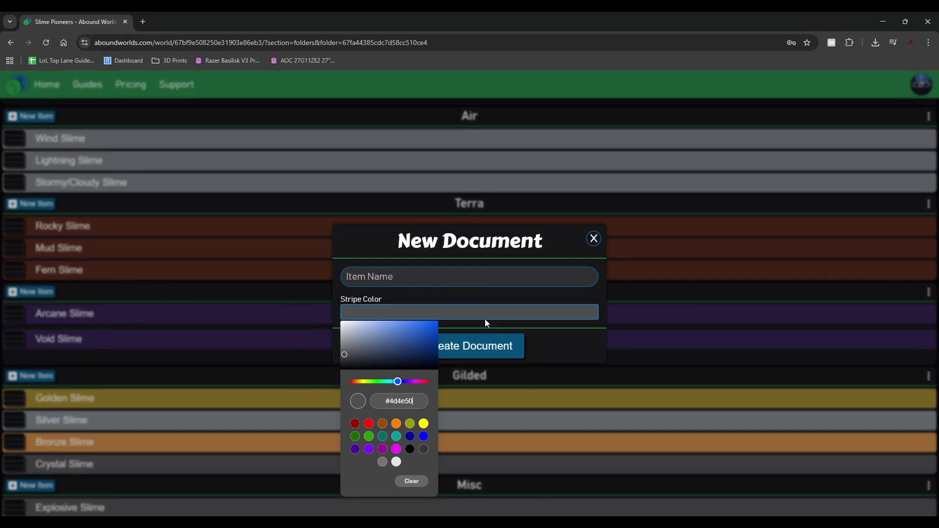
pyautogui.click(396, 402)
pyautogui.write('#572c1d')
pyautogui.click(443, 276)
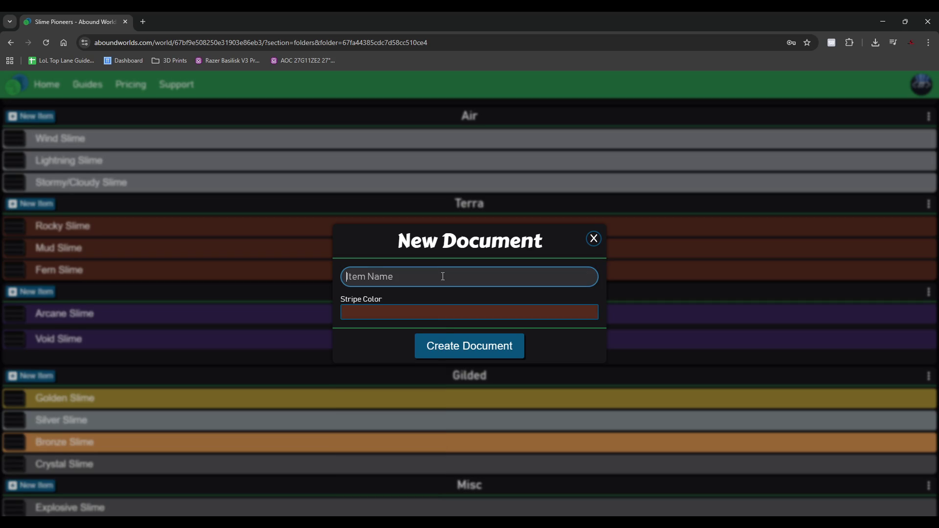
pyautogui.write('Wooden Slime')
pyautogui.click(425, 347)
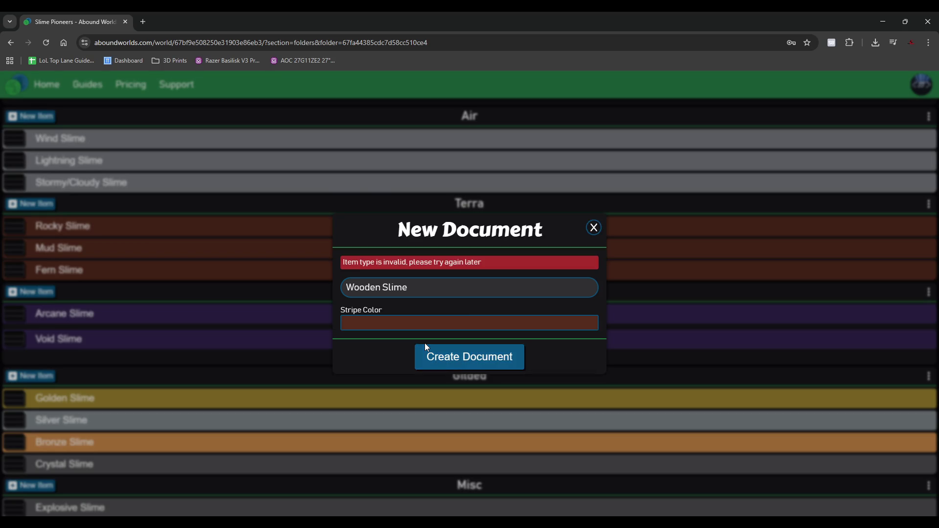
pyautogui.click(422, 290)
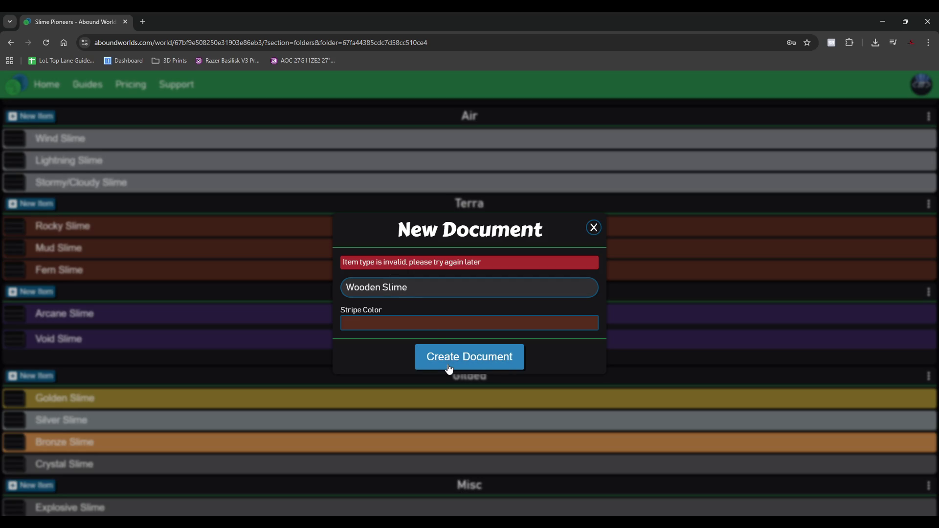
pyautogui.moveTo(416, 289); pyautogui.dragTo(326, 291)
pyautogui.click(594, 227)
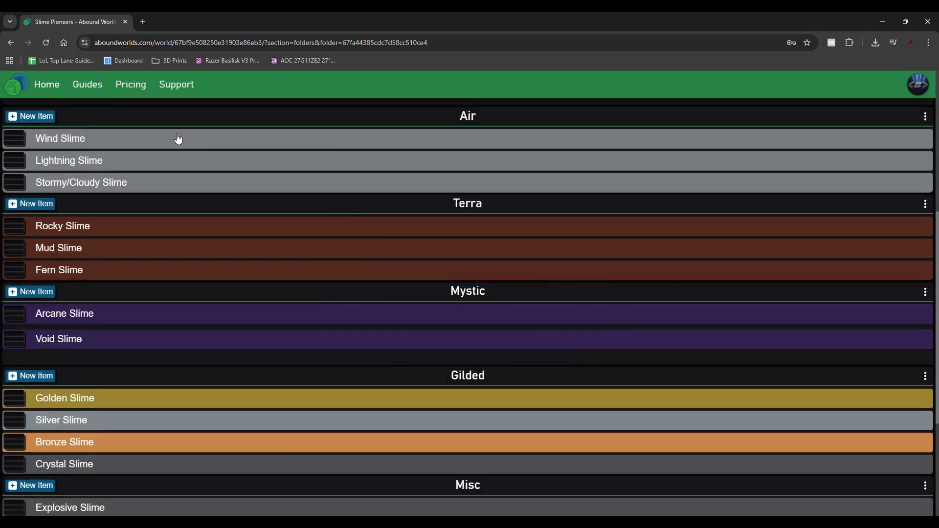
pyautogui.click(47, 42)
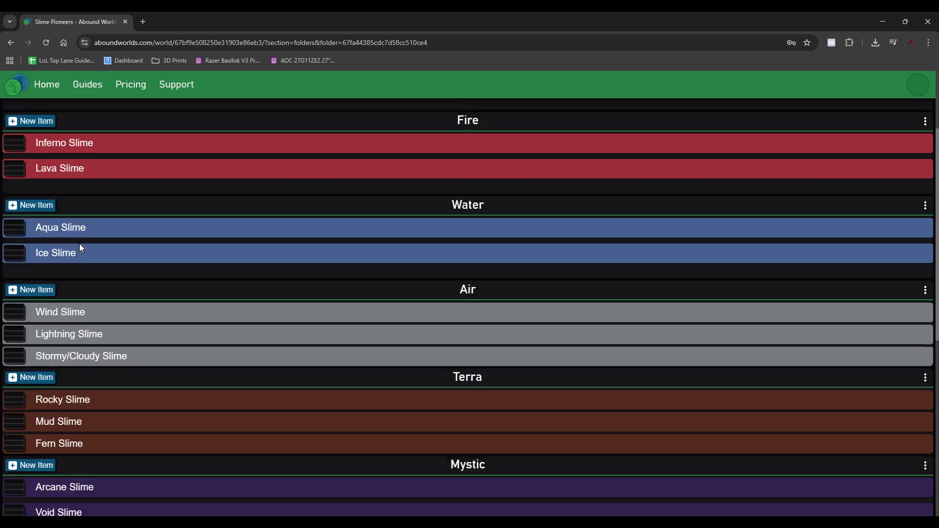
pyautogui.scroll(-5, 80, 247)
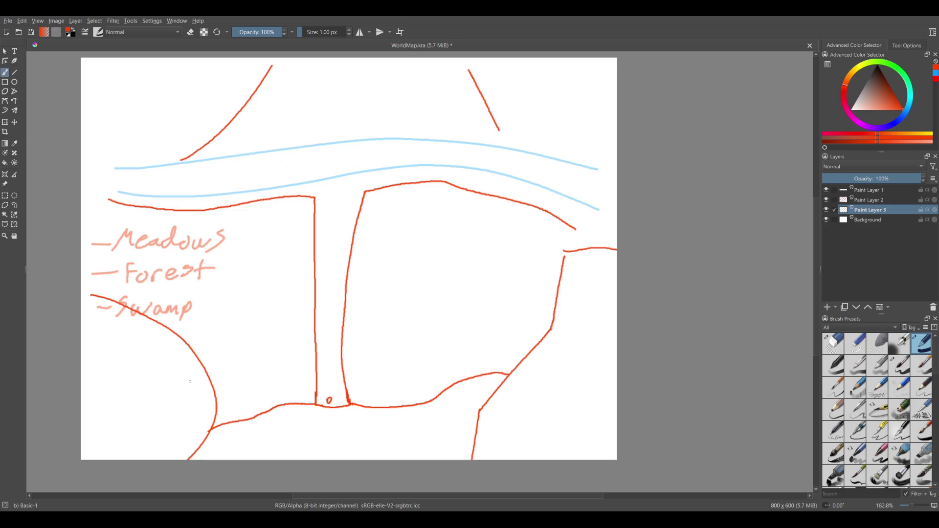
# Add red lines curving up from the bottom, splitting the swamp, and a loop under the right river.
pyautogui.moveTo(109, 328); pyautogui.dragTo(157, 360)
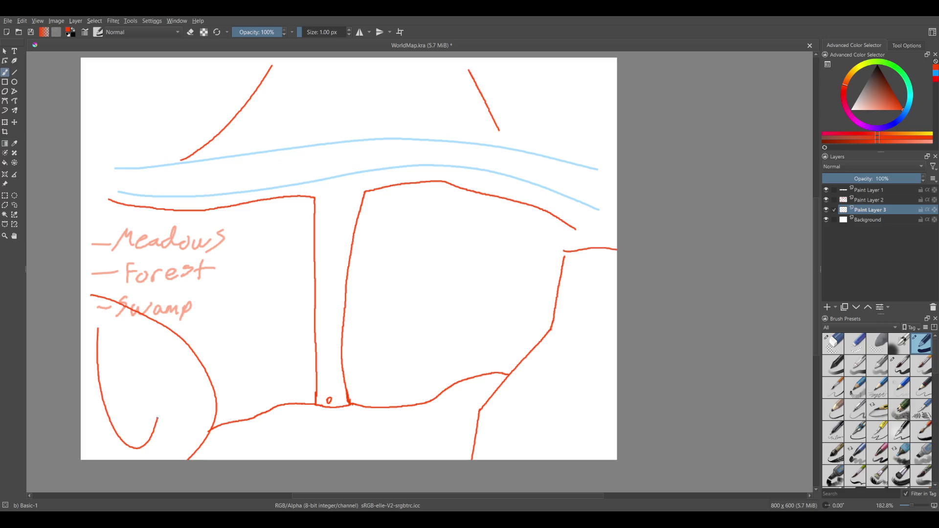
pyautogui.hotkey('ctrl', 'z')
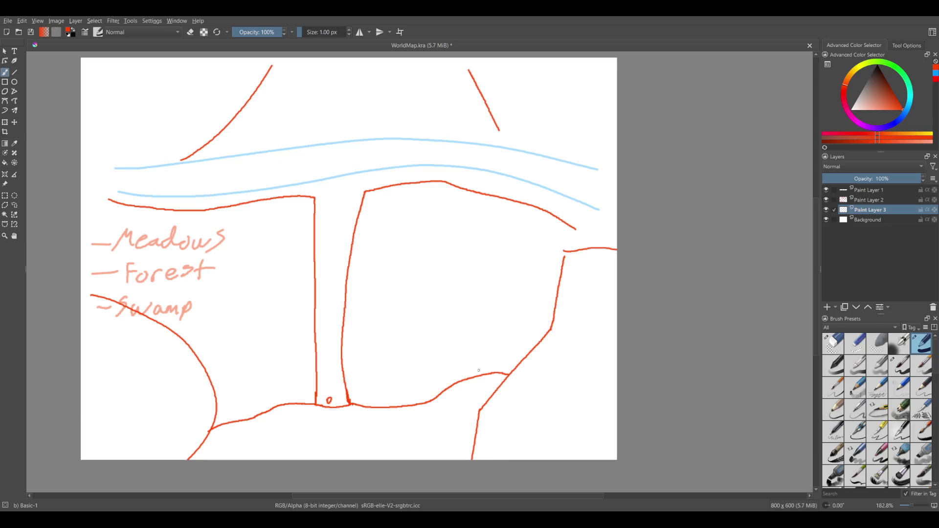
pyautogui.moveTo(392, 406)
pyautogui.mouseDown()
pyautogui.moveTo(427, 367)
pyautogui.moveTo(568, 317)
pyautogui.mouseUp()
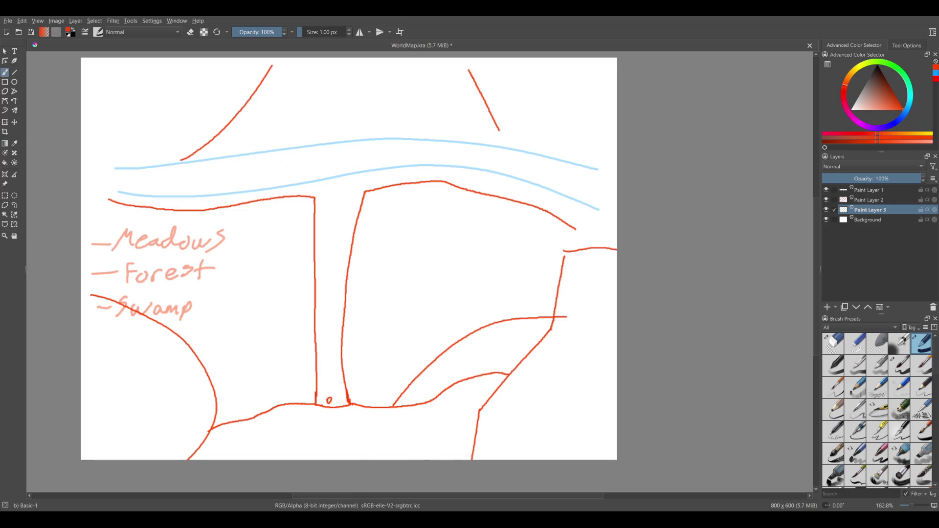
pyautogui.moveTo(212, 385); pyautogui.dragTo(251, 427)
pyautogui.moveTo(492, 182)
pyautogui.mouseDown()
pyautogui.moveTo(586, 223)
pyautogui.moveTo(515, 187)
pyautogui.mouseUp()
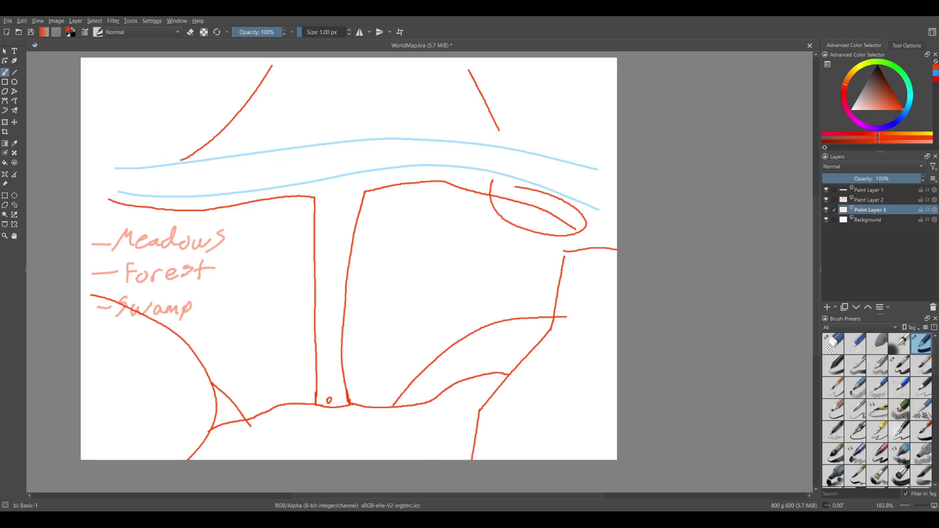
# Add a new paint layer and move it to the top of the layer stack.
pyautogui.click(827, 308)
pyautogui.moveTo(869, 210); pyautogui.dragTo(871, 191)
pyautogui.doubleClick(869, 190)
pyautogui.write('Region Outli')
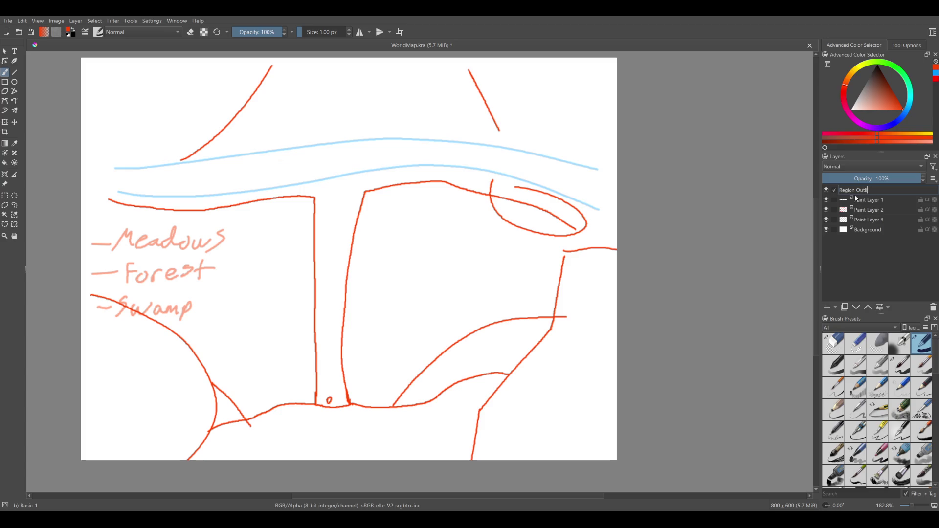
# Name the top layer 'Region Outline' and set the paint colour to black.
pyautogui.write('ne')
pyautogui.press('Return')
pyautogui.press('d')
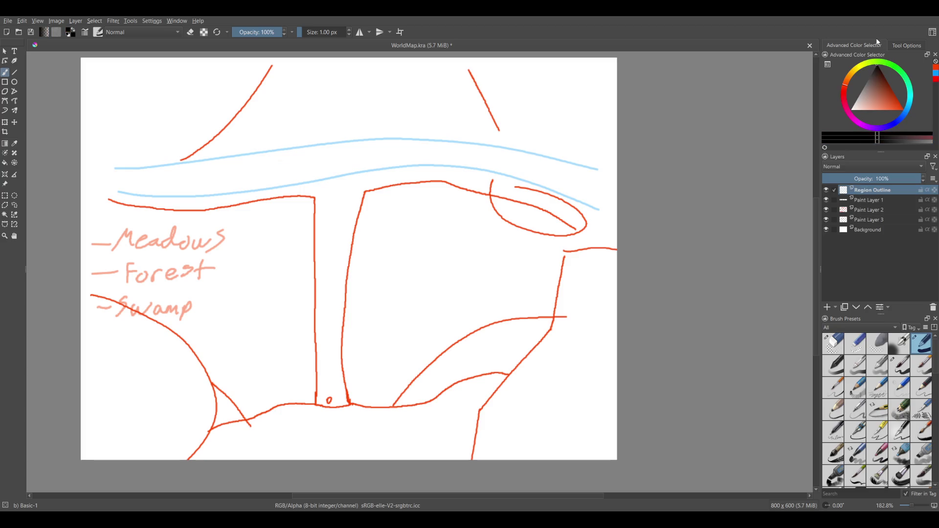
# Trace the black landmass outline down the right side and over the top of the map.
pyautogui.scroll(-1, 483, 164)
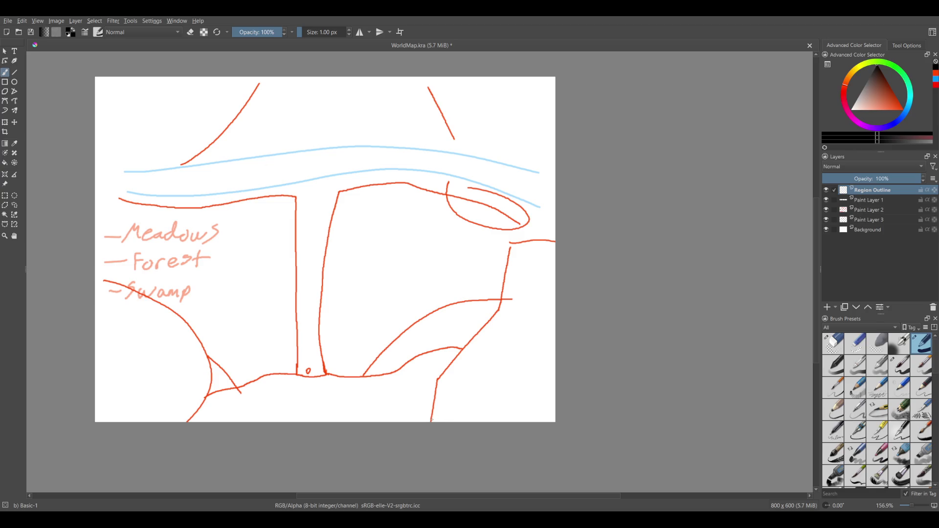
pyautogui.moveTo(432, 418)
pyautogui.mouseDown()
pyautogui.moveTo(513, 411)
pyautogui.moveTo(544, 345)
pyautogui.moveTo(550, 236)
pyautogui.moveTo(534, 177)
pyautogui.moveTo(500, 148)
pyautogui.moveTo(471, 143)
pyautogui.moveTo(455, 105)
pyautogui.moveTo(429, 84)
pyautogui.moveTo(469, 89)
pyautogui.mouseUp()
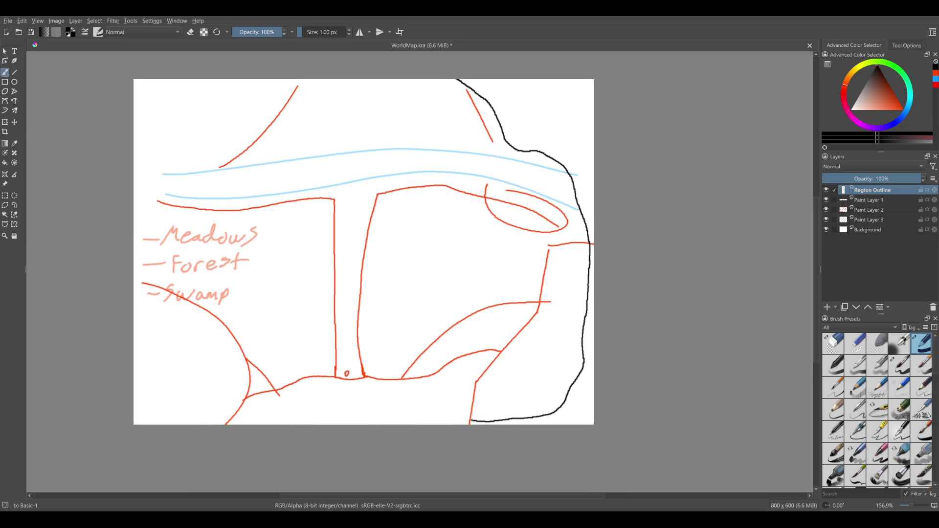
pyautogui.moveTo(470, 421)
pyautogui.mouseDown()
pyautogui.moveTo(229, 422)
pyautogui.moveTo(155, 410)
pyautogui.moveTo(145, 395)
pyautogui.moveTo(146, 241)
pyautogui.moveTo(156, 221)
pyautogui.moveTo(300, 101)
pyautogui.moveTo(458, 83)
pyautogui.mouseUp()
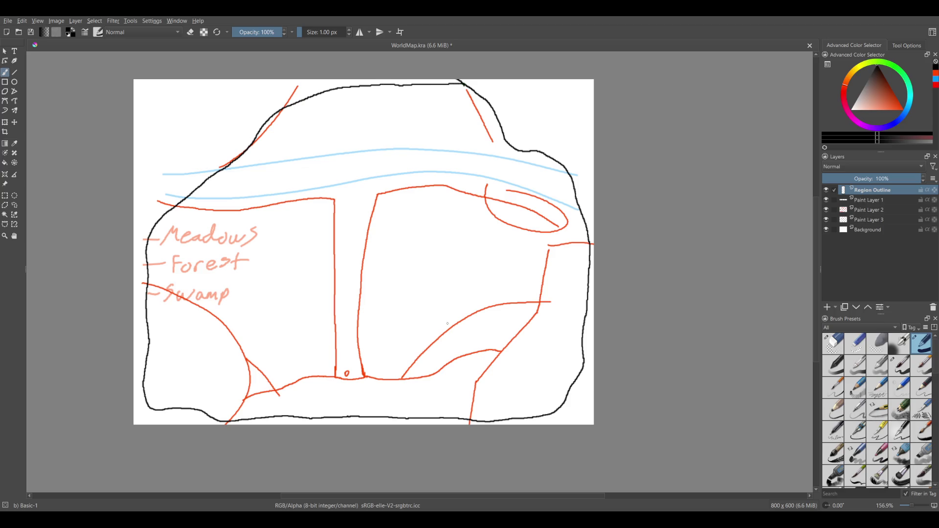
pyautogui.scroll(3, 380, 394)
pyautogui.scroll(2, 382, 377)
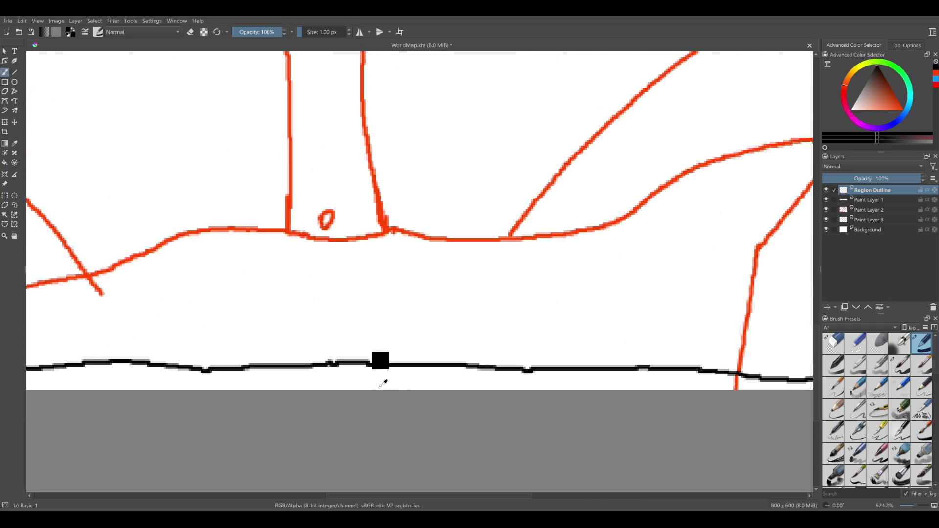
pyautogui.scroll(-4, 327, 480)
pyautogui.scroll(3, 324, 446)
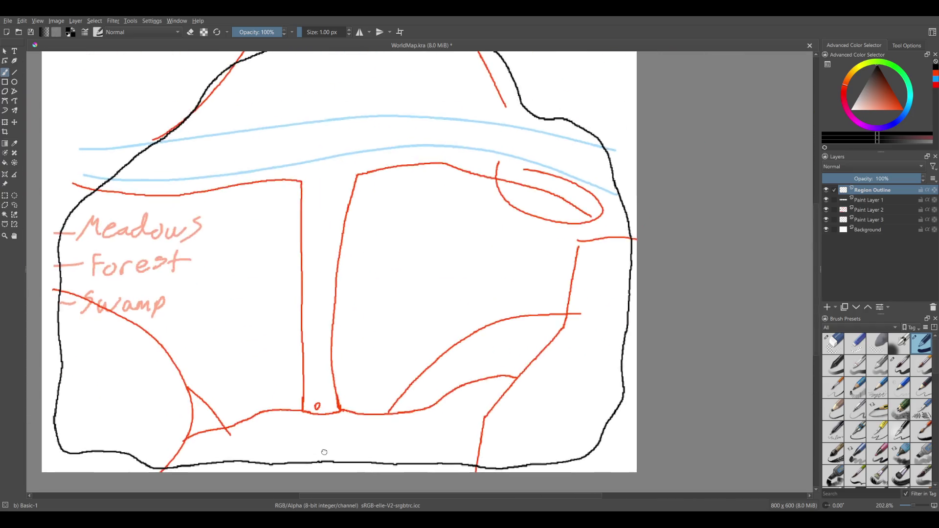
pyautogui.moveTo(325, 225); pyautogui.dragTo(387, 393)
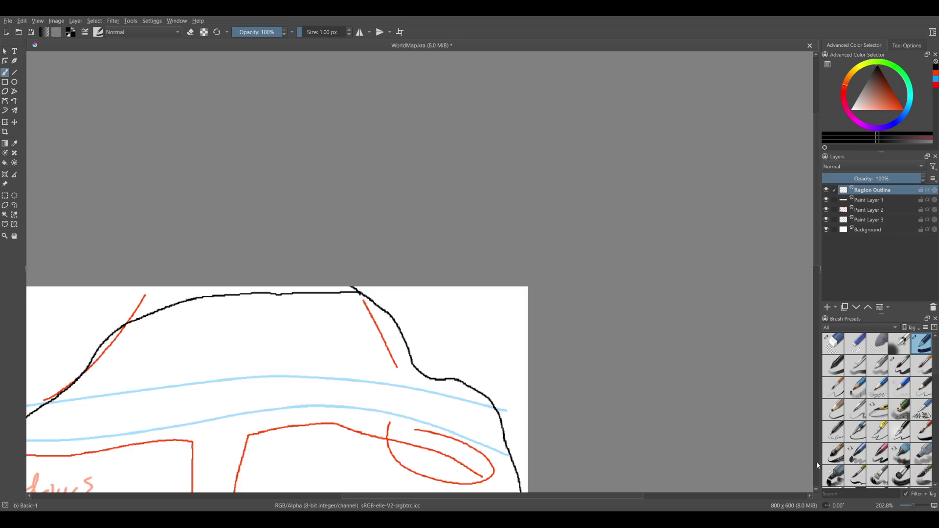
pyautogui.click(838, 375)
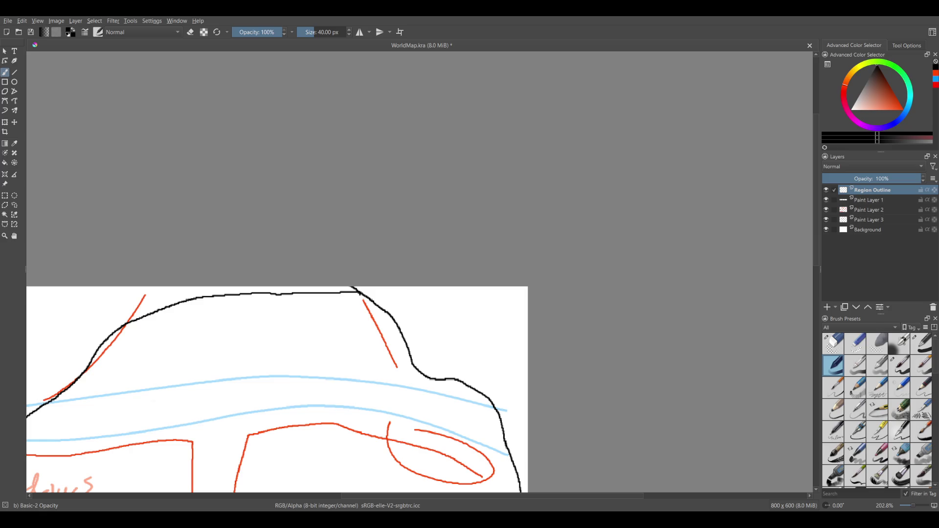
# Test the Basic-2 Opacity brush and shrink it to a thinner size.
pyautogui.moveTo(257, 327); pyautogui.dragTo(329, 358)
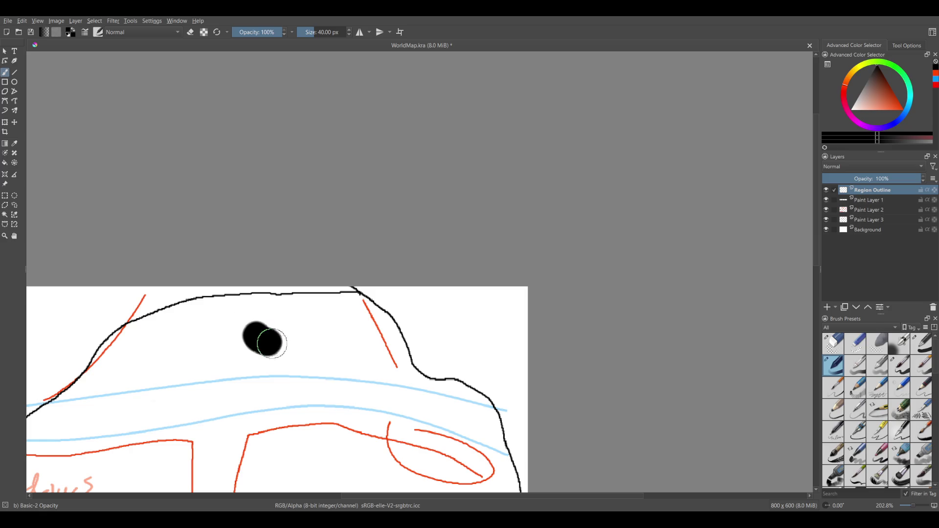
pyautogui.hotkey('ctrl', 'z')
pyautogui.moveTo(453, 367); pyautogui.dragTo(401, 381)
pyautogui.moveTo(237, 341); pyautogui.dragTo(361, 388)
pyautogui.hotkey('ctrl', 'z')
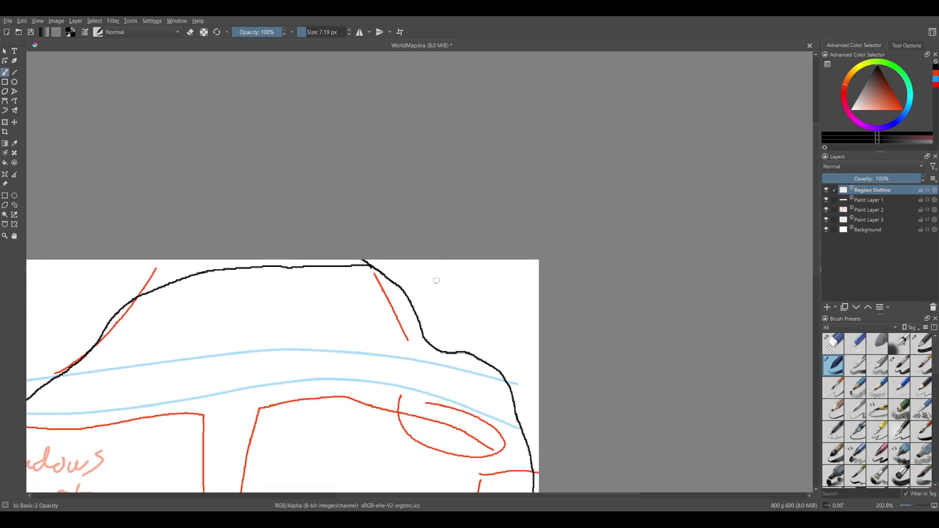
pyautogui.scroll(-6, 362, 219)
pyautogui.moveTo(562, 225); pyautogui.dragTo(532, 269)
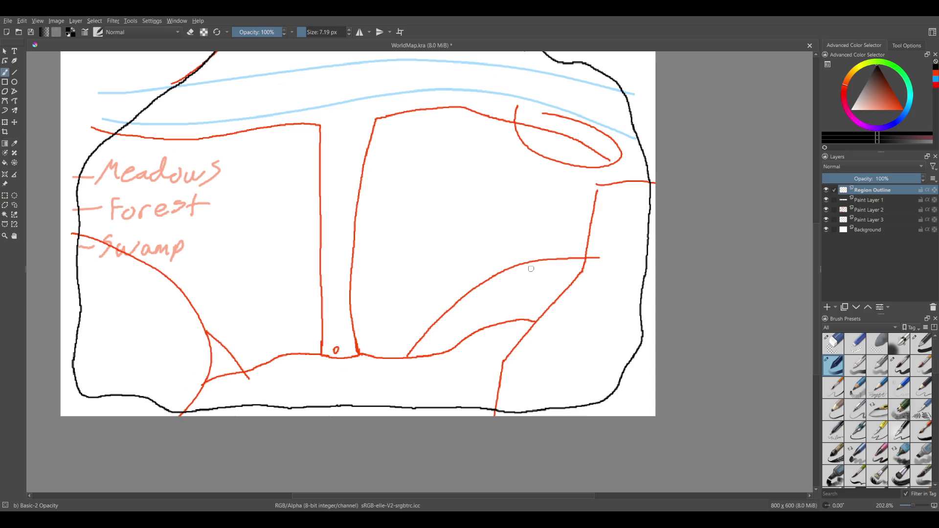
pyautogui.moveTo(521, 404); pyautogui.dragTo(518, 414)
pyautogui.scroll(3, 173, 326)
pyautogui.hscroll(-2, 174, 327)
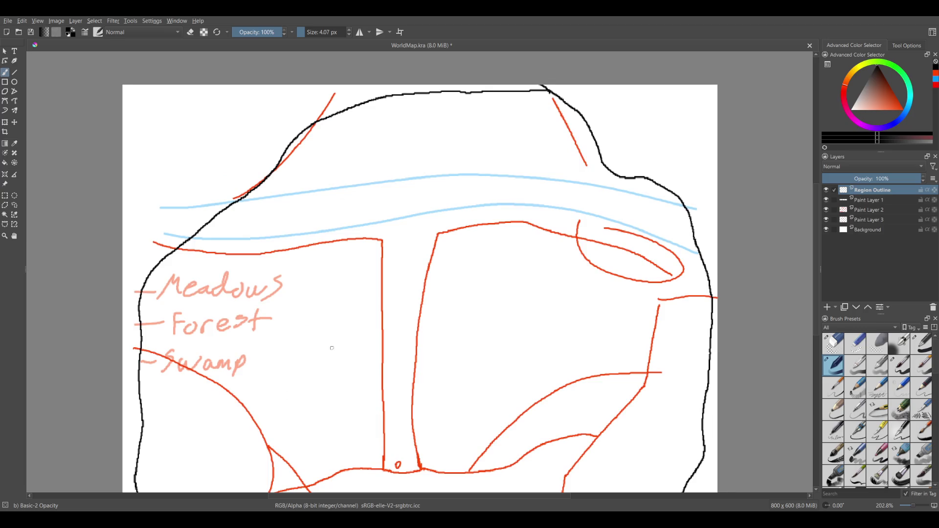
pyautogui.scroll(-3, 212, 346)
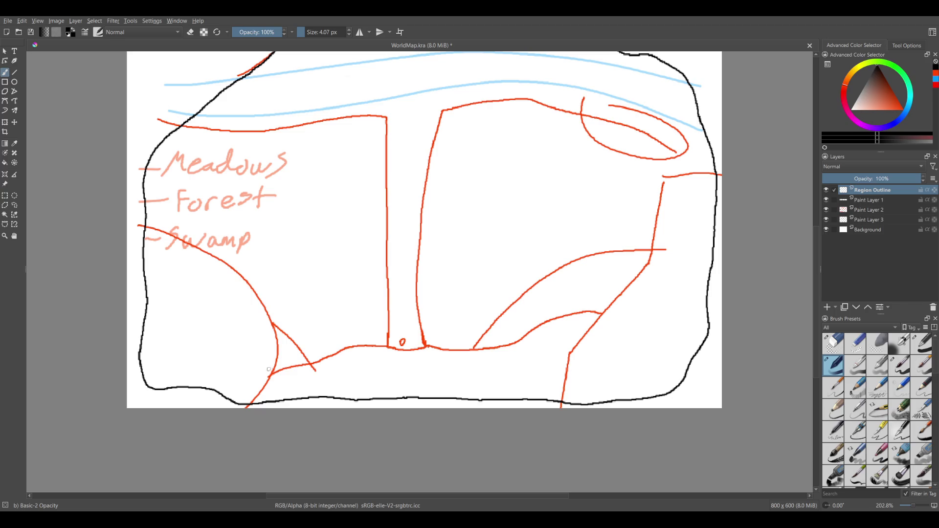
pyautogui.press('[')
pyautogui.press('[')
# Redraw the left black outline from the bottom edge up past the Swamp and Forest labels.
pyautogui.moveTo(304, 398)
pyautogui.mouseDown()
pyautogui.moveTo(238, 392)
pyautogui.moveTo(163, 325)
pyautogui.mouseUp()
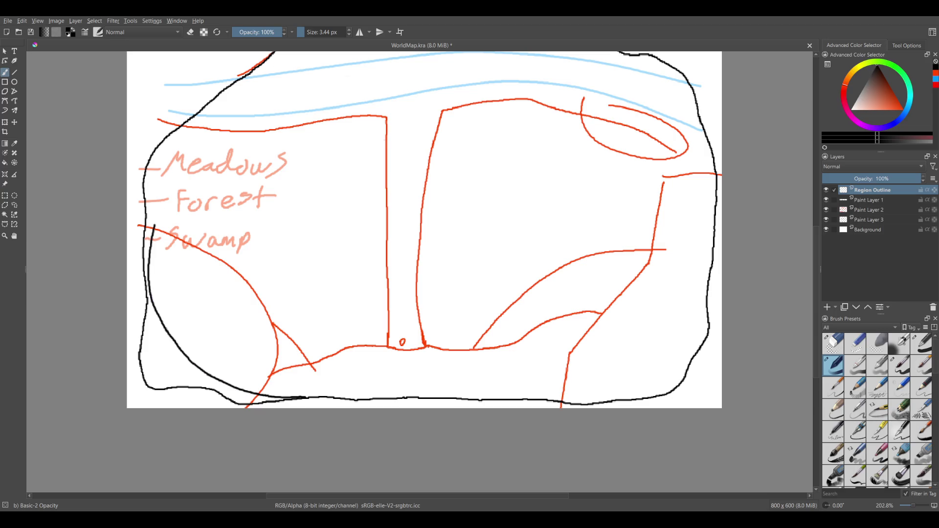
pyautogui.hotkey('ctrl', 'z')
pyautogui.moveTo(298, 398)
pyautogui.mouseDown()
pyautogui.moveTo(210, 143)
pyautogui.moveTo(355, 63)
pyautogui.mouseUp()
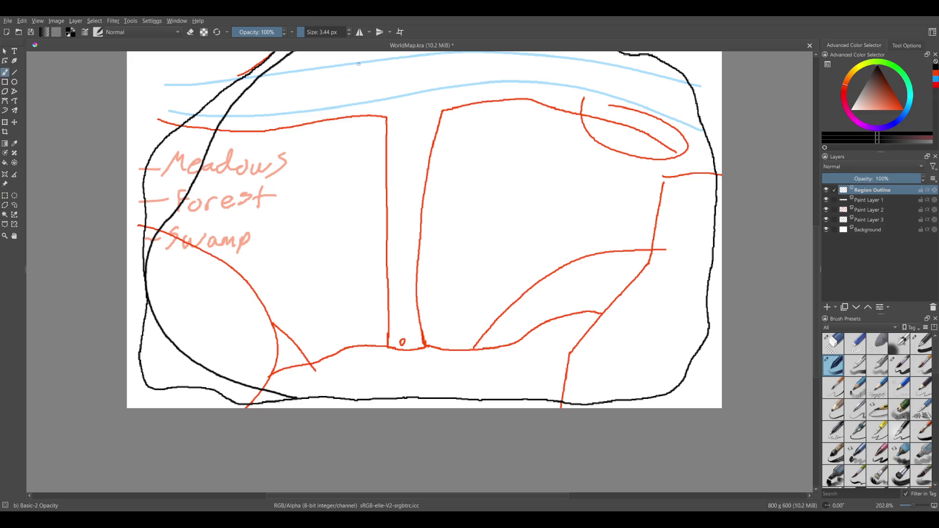
pyautogui.scroll(5, 366, 69)
pyautogui.hscroll(-2, 366, 69)
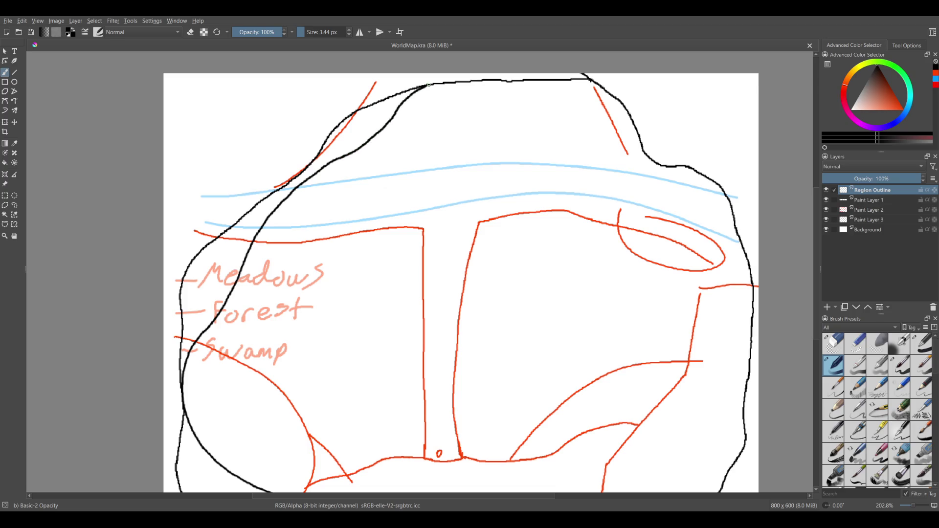
pyautogui.moveTo(257, 382); pyautogui.dragTo(250, 323)
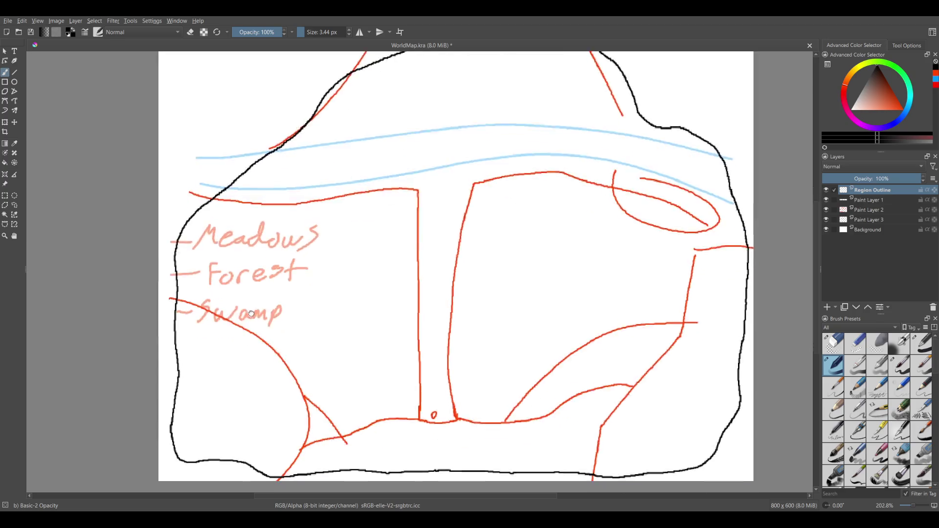
pyautogui.scroll(-3, 332, 142)
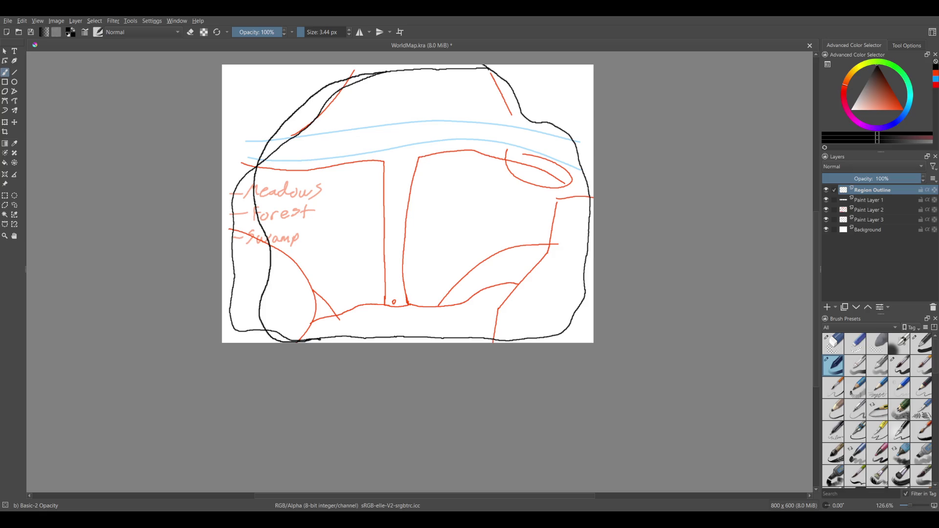
pyautogui.click(854, 345)
# Erase the left end of the inner doubled black curve with the small eraser.
pyautogui.moveTo(268, 146)
pyautogui.mouseDown()
pyautogui.moveTo(233, 192)
pyautogui.moveTo(244, 327)
pyautogui.mouseUp()
pyautogui.hotkey('ctrl', 'z')
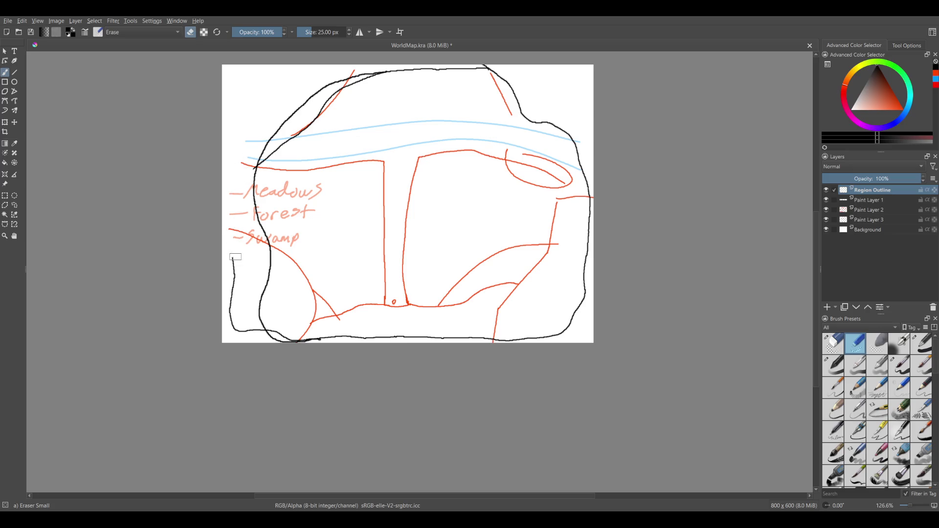
pyautogui.scroll(2, 243, 327)
pyautogui.scroll(1, 245, 307)
pyautogui.scroll(4, 245, 308)
pyautogui.moveTo(267, 339)
pyautogui.mouseDown()
pyautogui.moveTo(326, 338)
pyautogui.moveTo(395, 362)
pyautogui.moveTo(451, 359)
pyautogui.mouseUp()
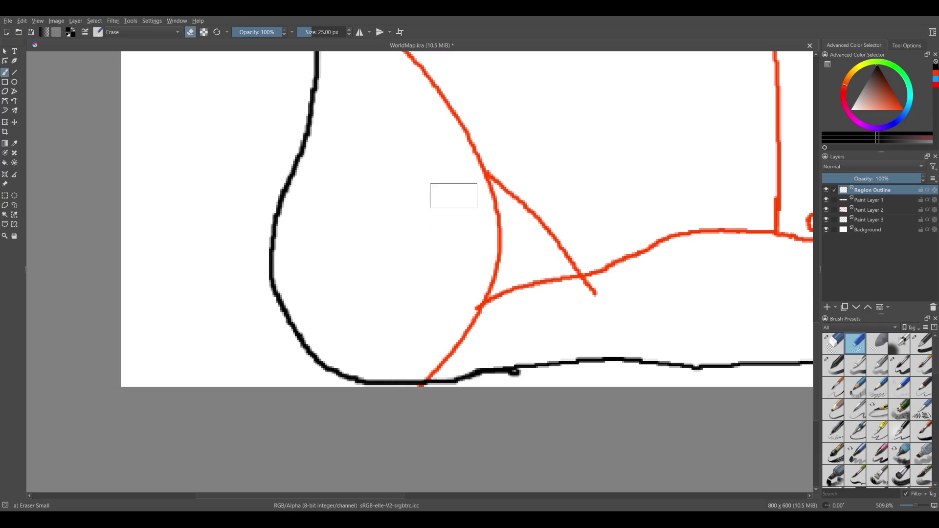
pyautogui.moveTo(451, 359)
pyautogui.mouseDown()
pyautogui.moveTo(342, 276)
pyautogui.moveTo(329, 325)
pyautogui.mouseUp()
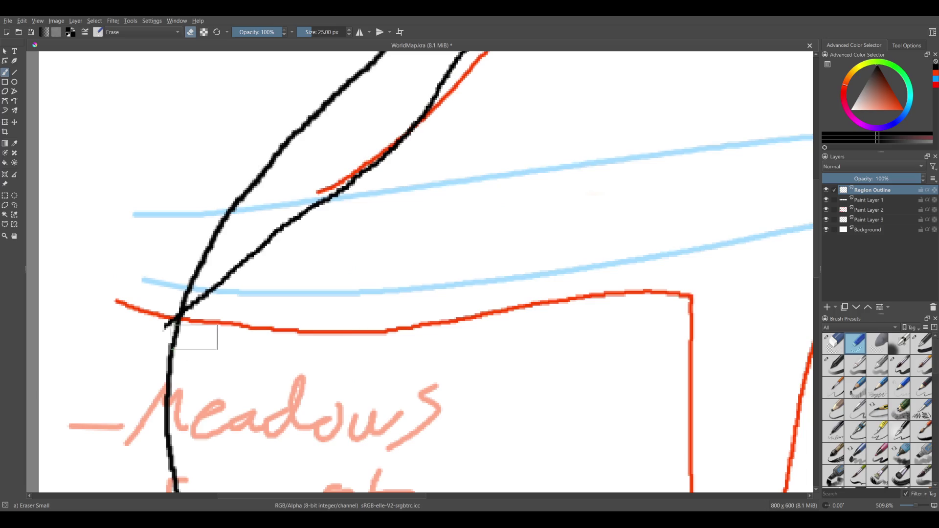
# Erase the duplicate black stroke from its lower end up to the top.
pyautogui.moveTo(225, 336)
pyautogui.mouseDown()
pyautogui.moveTo(210, 306)
pyautogui.moveTo(433, 100)
pyautogui.moveTo(312, 291)
pyautogui.moveTo(333, 254)
pyautogui.moveTo(533, 159)
pyautogui.mouseUp()
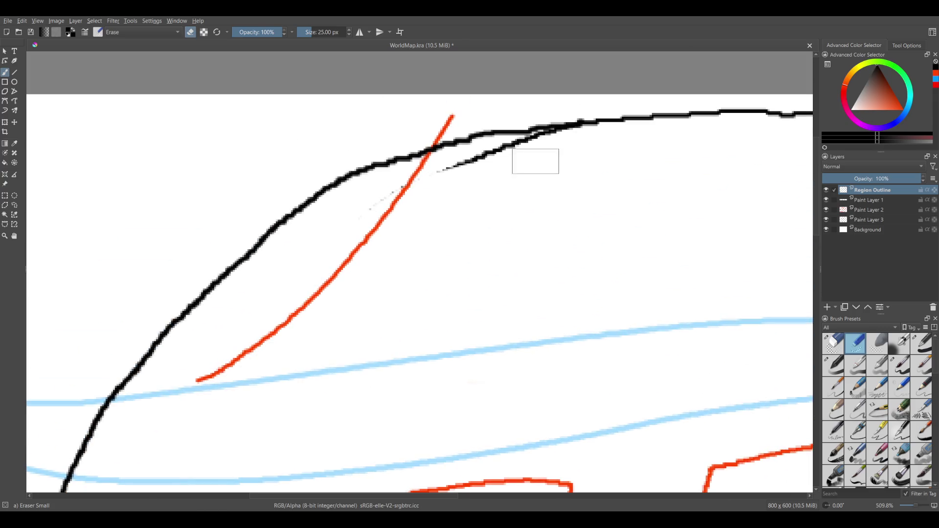
pyautogui.moveTo(398, 206)
pyautogui.mouseDown()
pyautogui.moveTo(505, 155)
pyautogui.moveTo(577, 139)
pyautogui.mouseUp()
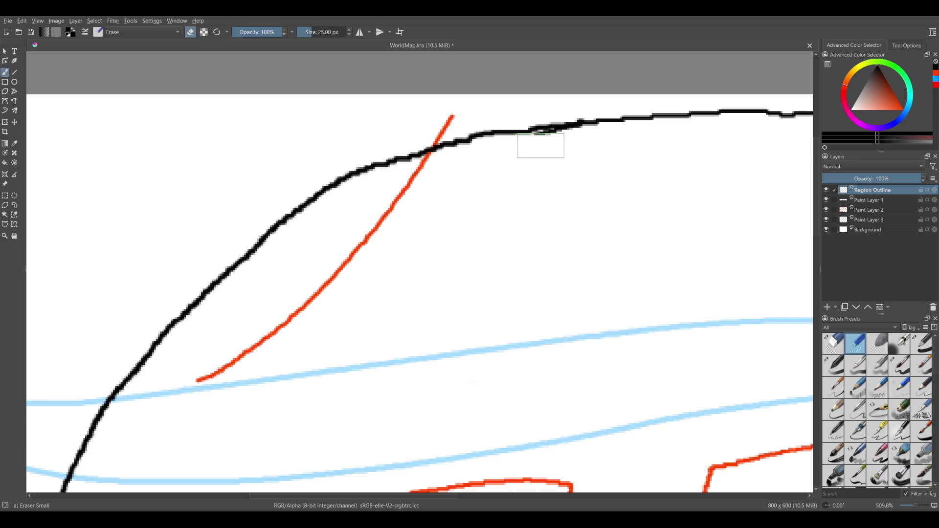
pyautogui.scroll(-5, 457, 247)
pyautogui.scroll(-3, 564, 295)
pyautogui.scroll(2, 656, 225)
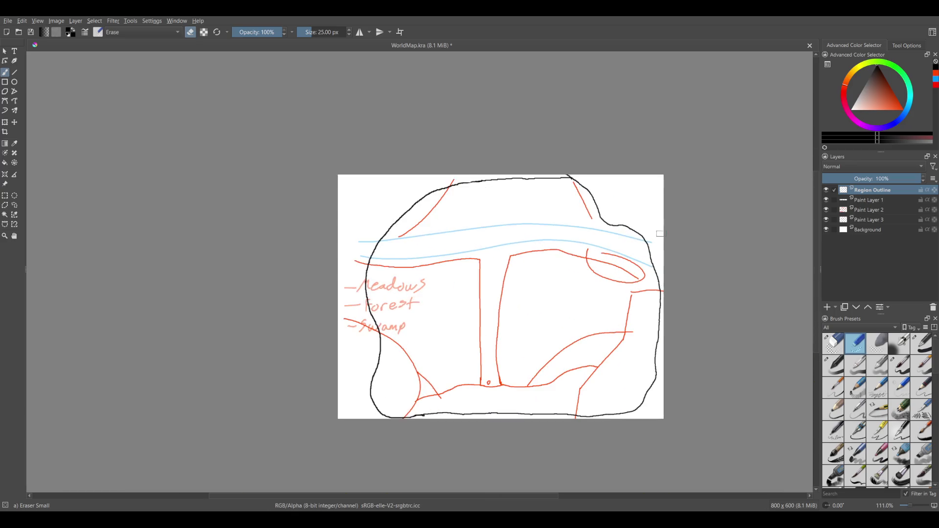
pyautogui.scroll(2, 656, 225)
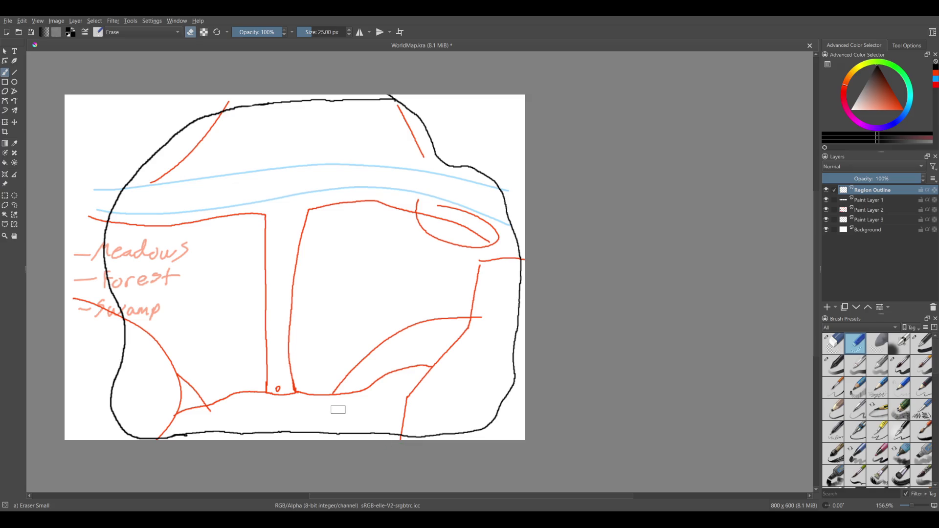
pyautogui.click(841, 360)
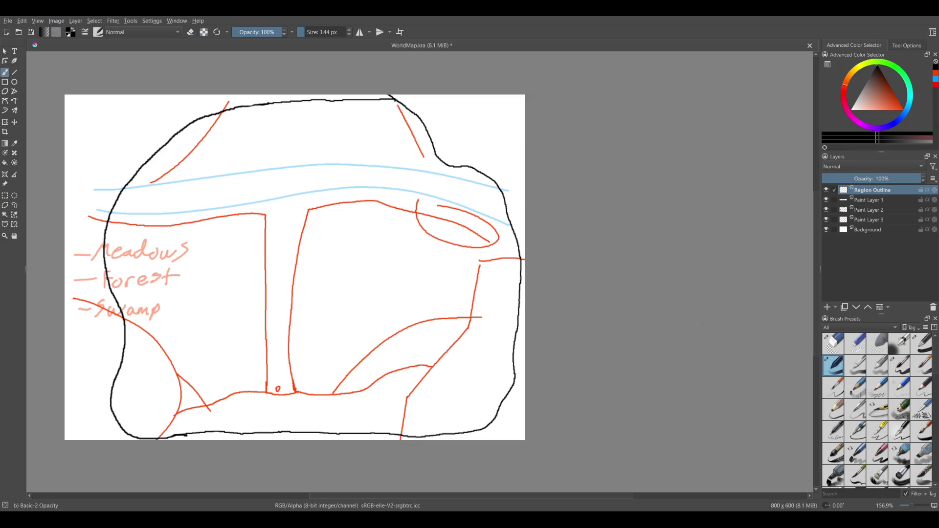
# Lower Paint Layer 3's opacity to fade the red region lines.
pyautogui.scroll(-1, 341, 362)
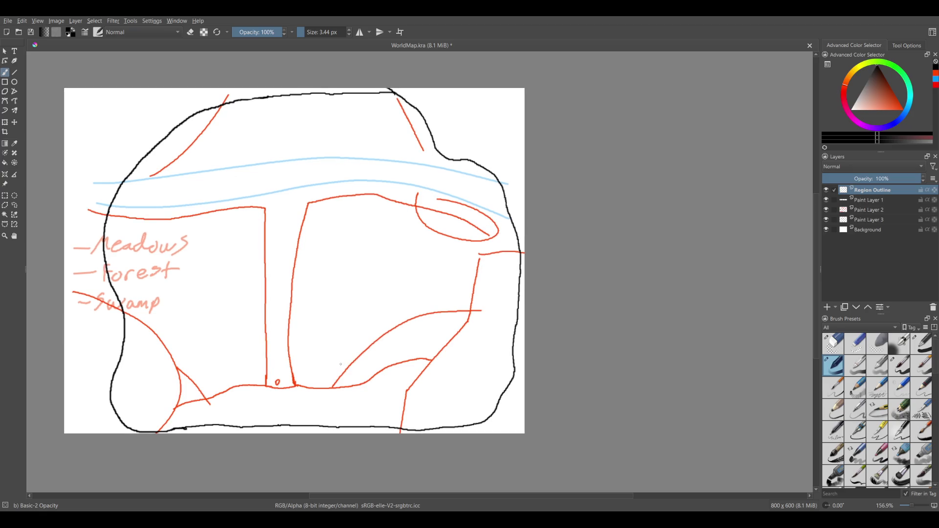
pyautogui.moveTo(369, 376); pyautogui.dragTo(374, 389)
pyautogui.click(876, 200)
pyautogui.click(876, 210)
pyautogui.click(878, 219)
pyautogui.moveTo(890, 178); pyautogui.dragTo(867, 179)
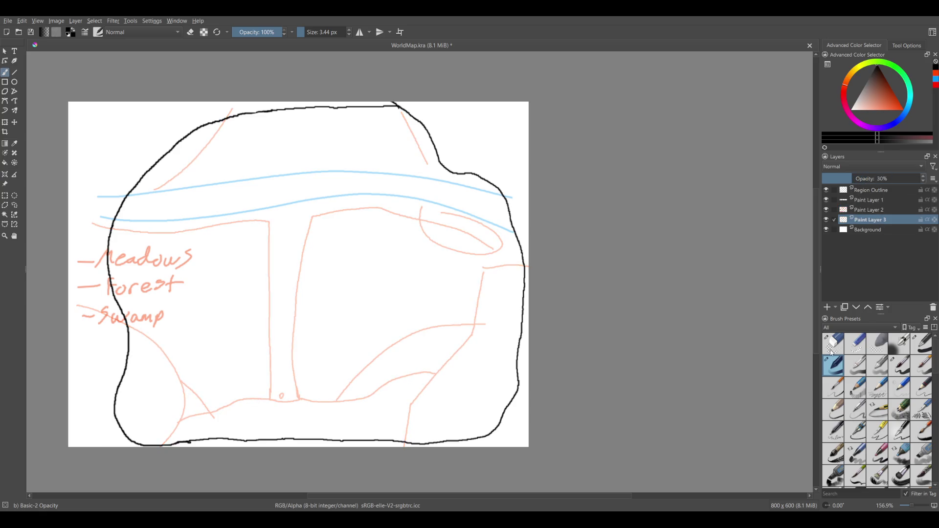
# Add a new paint layer and choose a bright, saturated green.
pyautogui.click(841, 190)
pyautogui.click(827, 307)
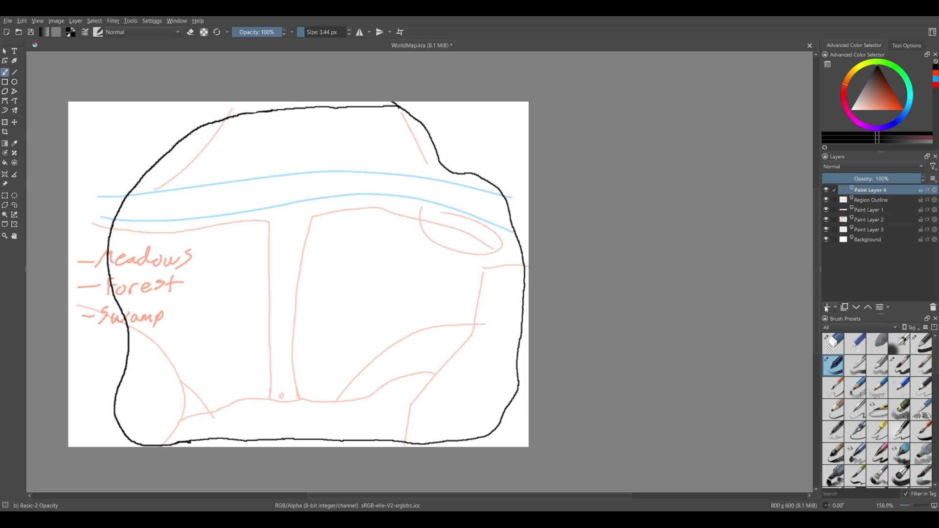
pyautogui.click(894, 68)
pyautogui.click(878, 92)
pyautogui.click(884, 100)
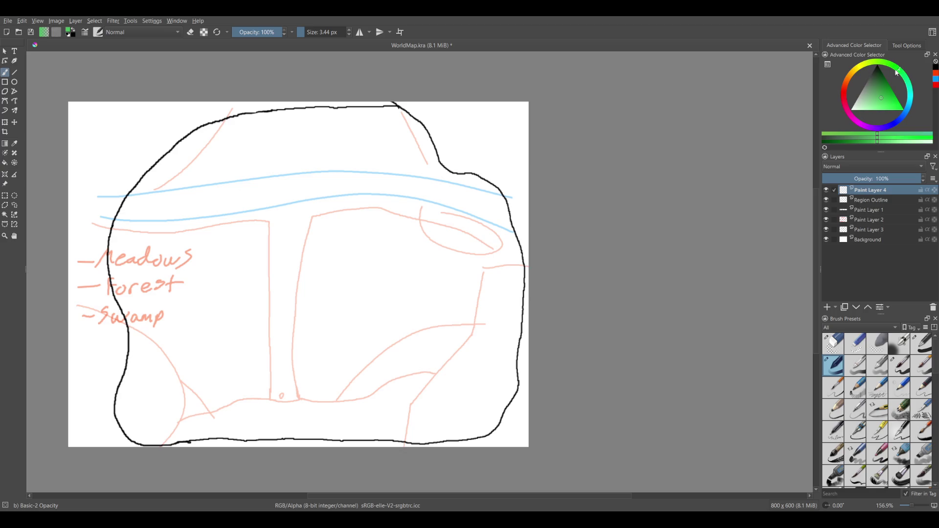
pyautogui.click(886, 103)
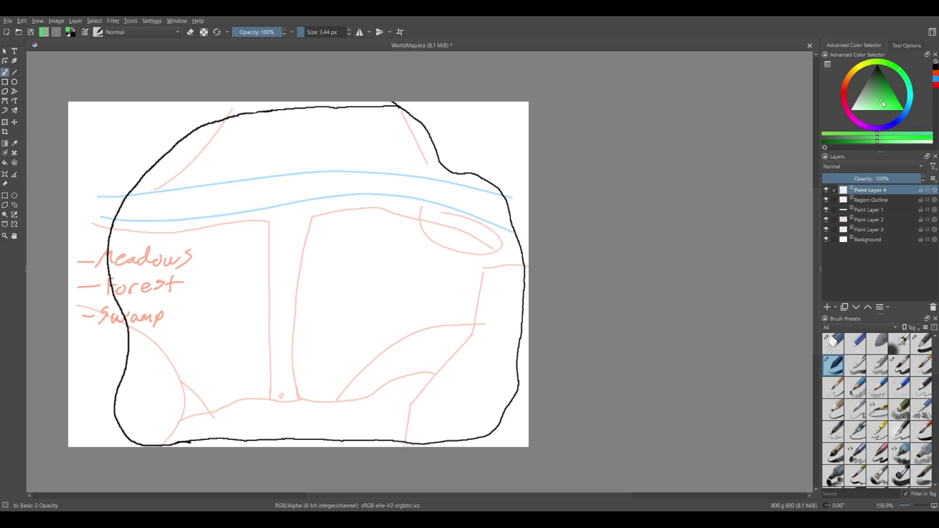
pyautogui.click(882, 104)
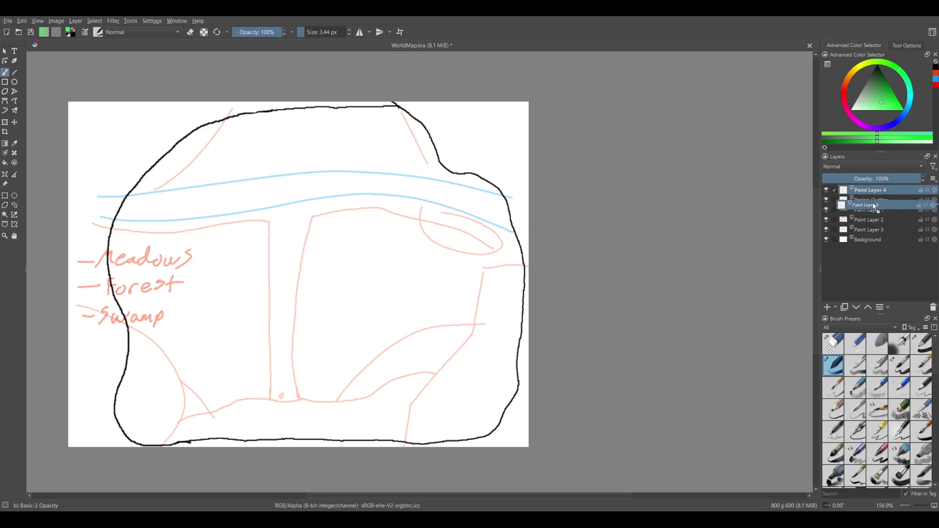
# Place Paint Layer 4 below Region Outline and start the green region border.
pyautogui.moveTo(874, 190); pyautogui.dragTo(870, 206)
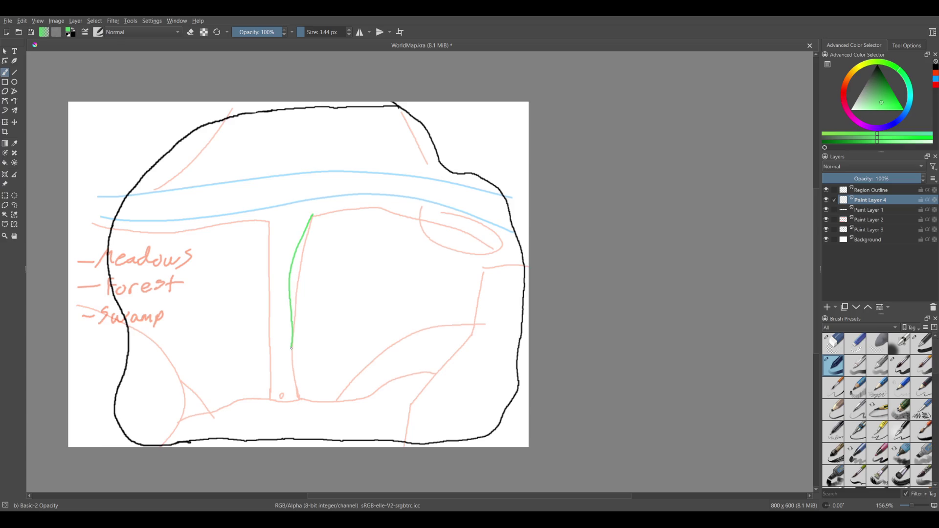
pyautogui.moveTo(303, 396); pyautogui.dragTo(308, 399)
pyautogui.hotkey('ctrl', 'z')
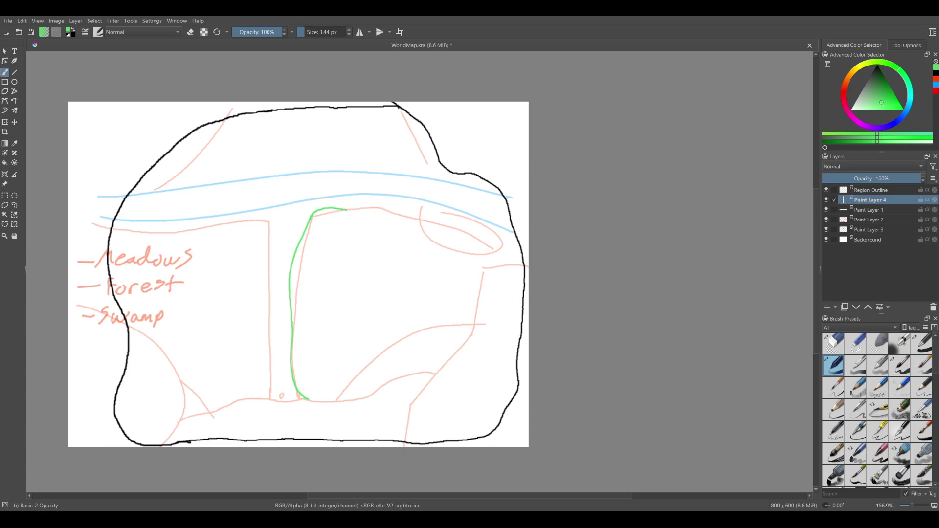
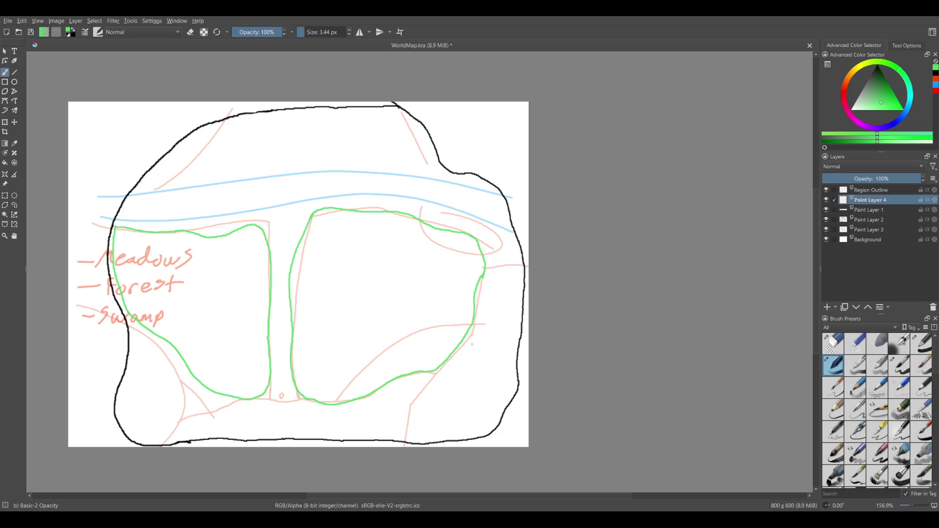
# Enlarge the brush and paint the right meadow solid bright green up to its outline.
pyautogui.press(']')
pyautogui.press(']')
pyautogui.press(']')
pyautogui.scroll(3, 321, 274)
pyautogui.moveTo(279, 359); pyautogui.dragTo(269, 274)
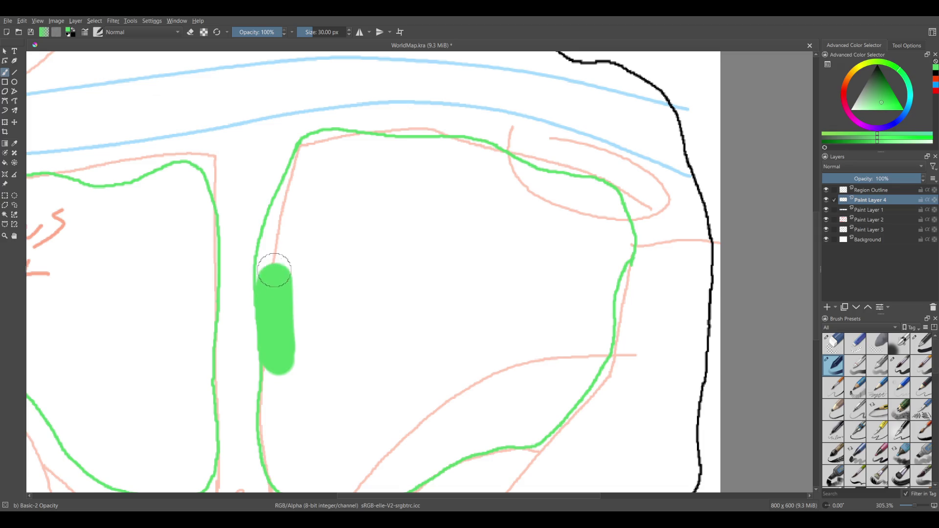
pyautogui.moveTo(273, 293)
pyautogui.mouseDown()
pyautogui.moveTo(289, 206)
pyautogui.moveTo(330, 144)
pyautogui.mouseUp()
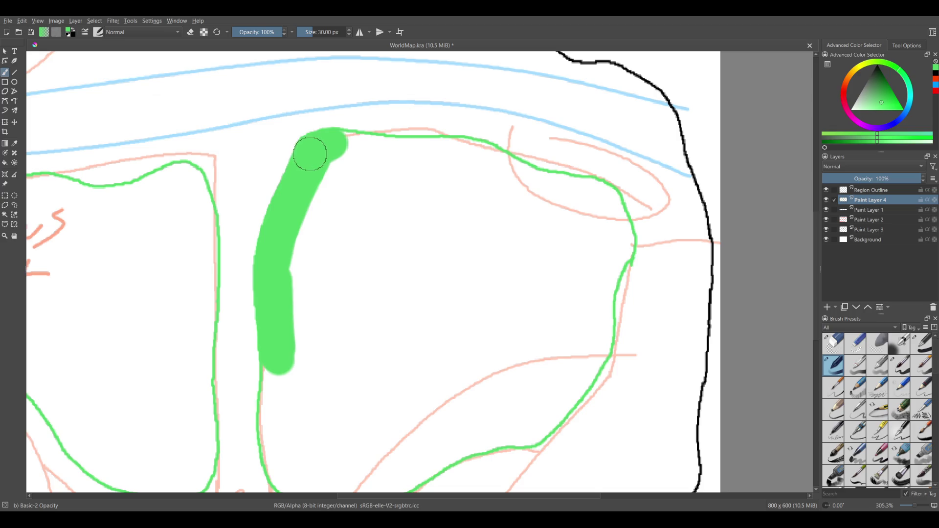
pyautogui.moveTo(330, 144); pyautogui.dragTo(308, 377)
pyautogui.moveTo(308, 377); pyautogui.dragTo(321, 155)
pyautogui.moveTo(300, 360)
pyautogui.mouseDown()
pyautogui.moveTo(279, 371)
pyautogui.moveTo(277, 359)
pyautogui.moveTo(273, 421)
pyautogui.mouseUp()
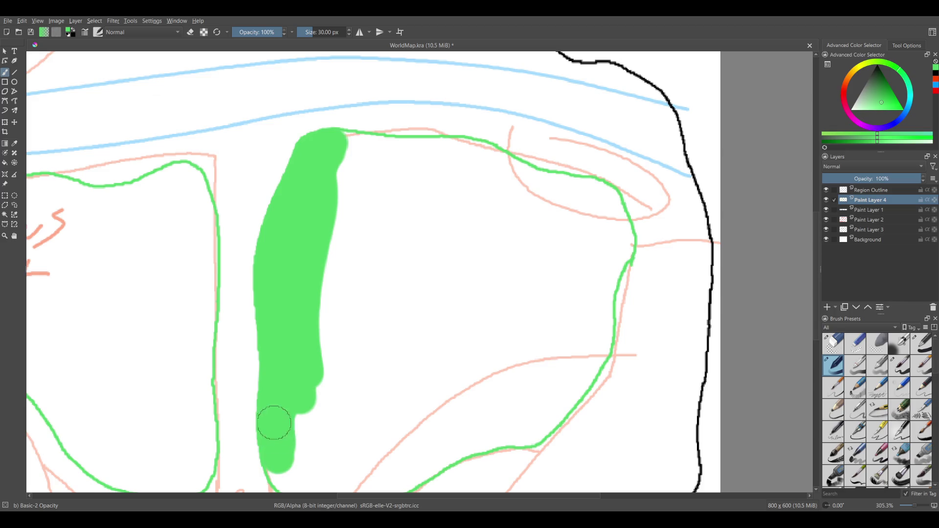
pyautogui.scroll(-3, 290, 362)
pyautogui.moveTo(231, 338)
pyautogui.mouseDown()
pyautogui.moveTo(291, 366)
pyautogui.moveTo(437, 302)
pyautogui.moveTo(504, 296)
pyautogui.moveTo(494, 289)
pyautogui.moveTo(541, 210)
pyautogui.moveTo(547, 143)
pyautogui.mouseUp()
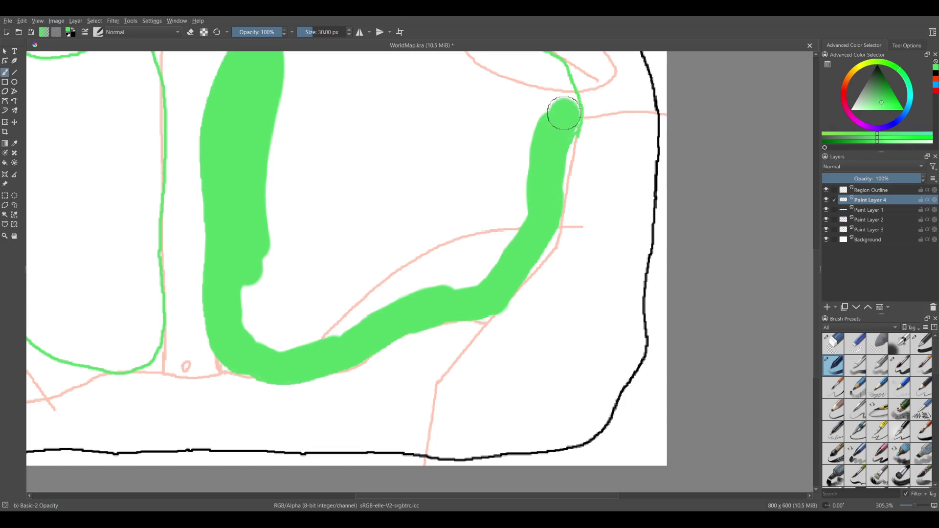
pyautogui.scroll(2, 539, 185)
pyautogui.hscroll(2, 348, 188)
pyautogui.moveTo(211, 100)
pyautogui.mouseDown()
pyautogui.moveTo(365, 112)
pyautogui.moveTo(388, 129)
pyautogui.moveTo(475, 149)
pyautogui.moveTo(489, 168)
pyautogui.moveTo(488, 194)
pyautogui.moveTo(462, 164)
pyautogui.moveTo(426, 346)
pyautogui.moveTo(253, 408)
pyautogui.moveTo(182, 296)
pyautogui.moveTo(195, 325)
pyautogui.moveTo(272, 411)
pyautogui.moveTo(236, 351)
pyautogui.moveTo(225, 117)
pyautogui.moveTo(388, 140)
pyautogui.moveTo(428, 252)
pyautogui.moveTo(273, 398)
pyautogui.moveTo(242, 157)
pyautogui.moveTo(251, 331)
pyautogui.moveTo(289, 319)
pyautogui.moveTo(263, 181)
pyautogui.moveTo(433, 152)
pyautogui.moveTo(433, 309)
pyautogui.moveTo(382, 262)
pyautogui.moveTo(336, 251)
pyautogui.moveTo(417, 257)
pyautogui.moveTo(416, 175)
pyautogui.mouseUp()
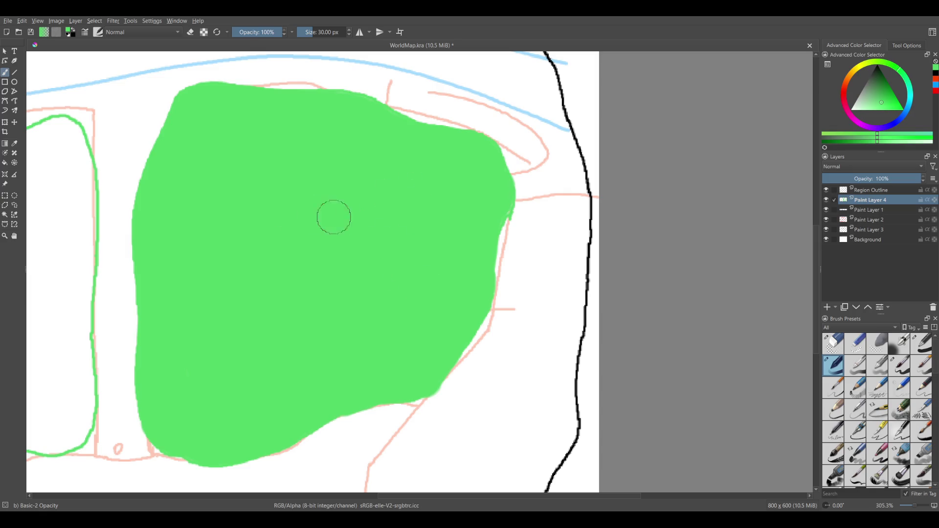
# Fill the left meadow bright green, including its top-left corner and last white triangle.
pyautogui.hscroll(-5, 344, 215)
pyautogui.hscroll(-5, 344, 273)
pyautogui.hscroll(-5, 373, 226)
pyautogui.moveTo(166, 164)
pyautogui.mouseDown()
pyautogui.moveTo(164, 247)
pyautogui.moveTo(187, 308)
pyautogui.moveTo(247, 344)
pyautogui.moveTo(331, 436)
pyautogui.moveTo(384, 459)
pyautogui.moveTo(413, 455)
pyautogui.moveTo(430, 439)
pyautogui.moveTo(436, 248)
pyautogui.moveTo(419, 158)
pyautogui.moveTo(425, 163)
pyautogui.moveTo(417, 153)
pyautogui.moveTo(331, 168)
pyautogui.moveTo(171, 159)
pyautogui.moveTo(226, 312)
pyautogui.moveTo(335, 413)
pyautogui.moveTo(403, 415)
pyautogui.moveTo(412, 191)
pyautogui.moveTo(274, 189)
pyautogui.moveTo(180, 226)
pyautogui.moveTo(294, 367)
pyautogui.moveTo(310, 413)
pyautogui.moveTo(292, 337)
pyautogui.mouseUp()
pyautogui.moveTo(363, 391)
pyautogui.mouseDown()
pyautogui.moveTo(375, 244)
pyautogui.moveTo(295, 200)
pyautogui.mouseUp()
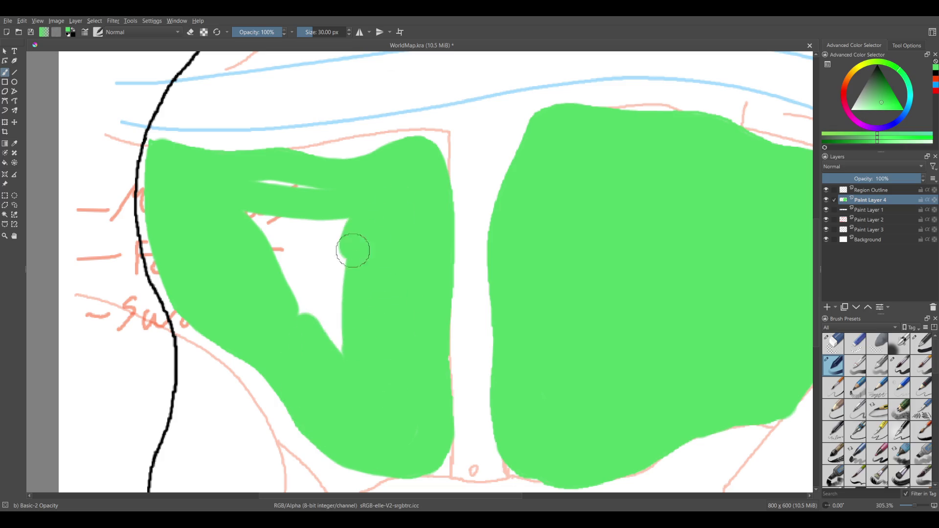
pyautogui.moveTo(450, 264)
pyautogui.mouseDown()
pyautogui.moveTo(414, 247)
pyautogui.moveTo(323, 248)
pyautogui.mouseUp()
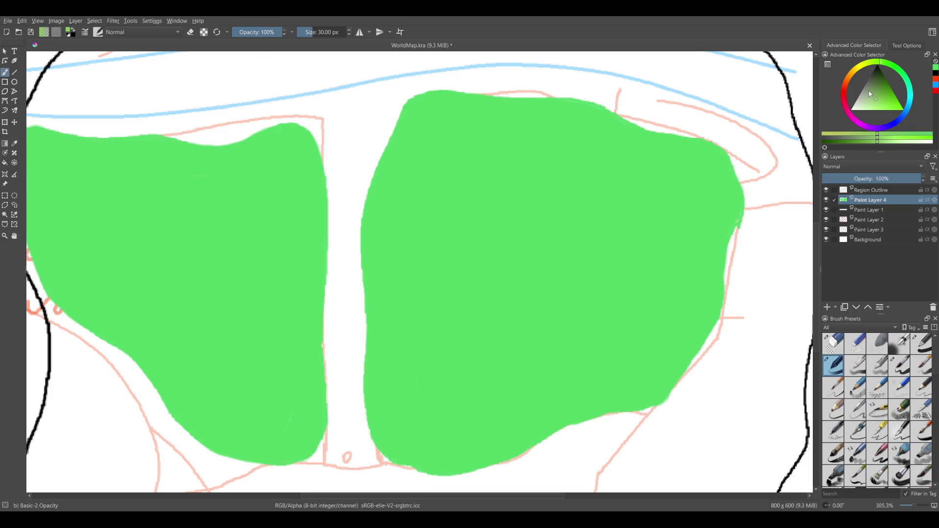
pyautogui.scroll(-2, 392, 362)
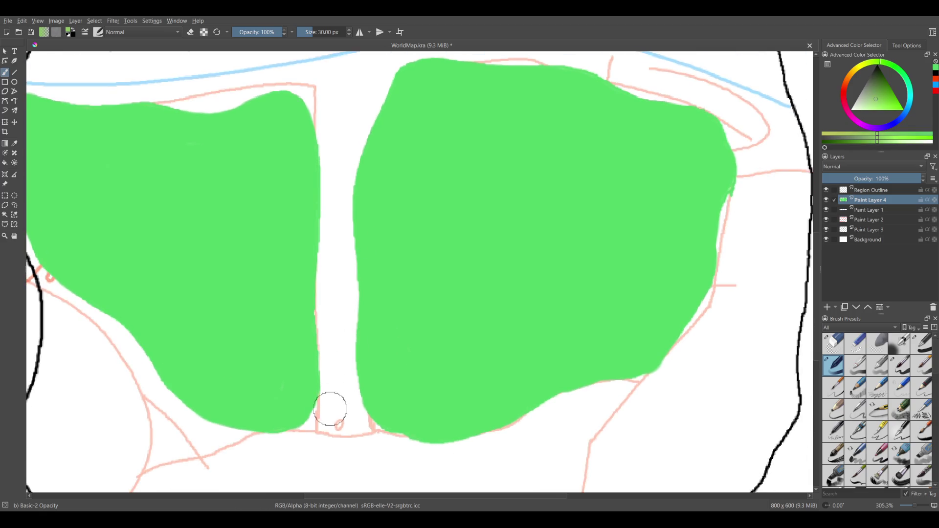
# Paint an olive-green strip down the meadow gap with rounded lobes at the top, then shift the hue toward yellow-orange.
pyautogui.moveTo(318, 421)
pyautogui.mouseDown()
pyautogui.moveTo(330, 350)
pyautogui.moveTo(330, 144)
pyautogui.mouseUp()
pyautogui.scroll(4, 331, 147)
pyautogui.moveTo(335, 252); pyautogui.dragTo(321, 215)
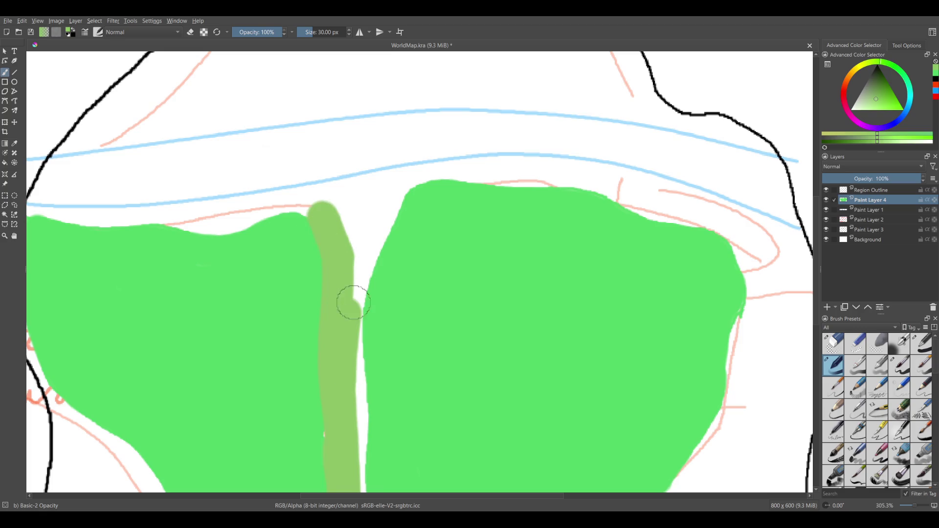
pyautogui.moveTo(349, 306)
pyautogui.mouseDown()
pyautogui.moveTo(380, 204)
pyautogui.moveTo(357, 264)
pyautogui.moveTo(362, 338)
pyautogui.mouseUp()
pyautogui.scroll(-4, 361, 338)
pyautogui.moveTo(342, 213)
pyautogui.mouseDown()
pyautogui.moveTo(346, 369)
pyautogui.moveTo(360, 426)
pyautogui.moveTo(335, 428)
pyautogui.moveTo(383, 415)
pyautogui.moveTo(393, 430)
pyautogui.mouseUp()
pyautogui.scroll(3, 480, 326)
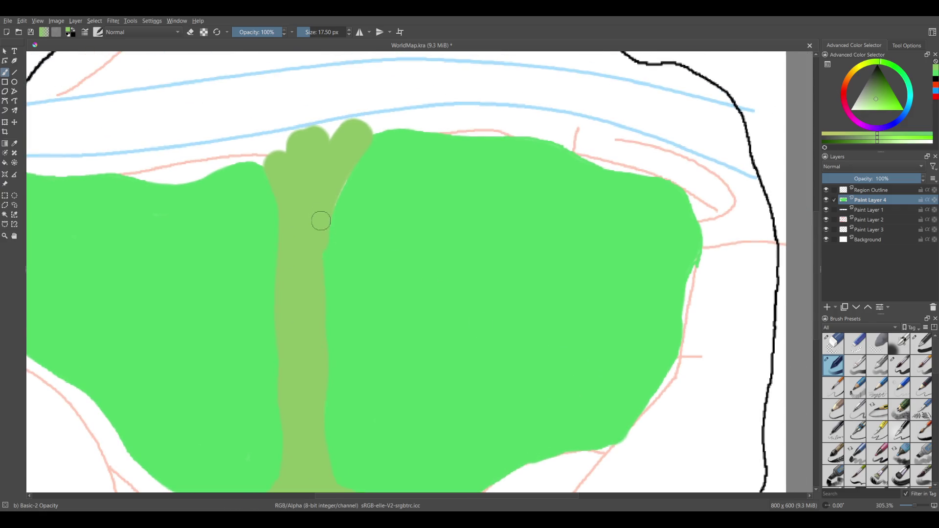
pyautogui.moveTo(878, 66); pyautogui.dragTo(854, 77)
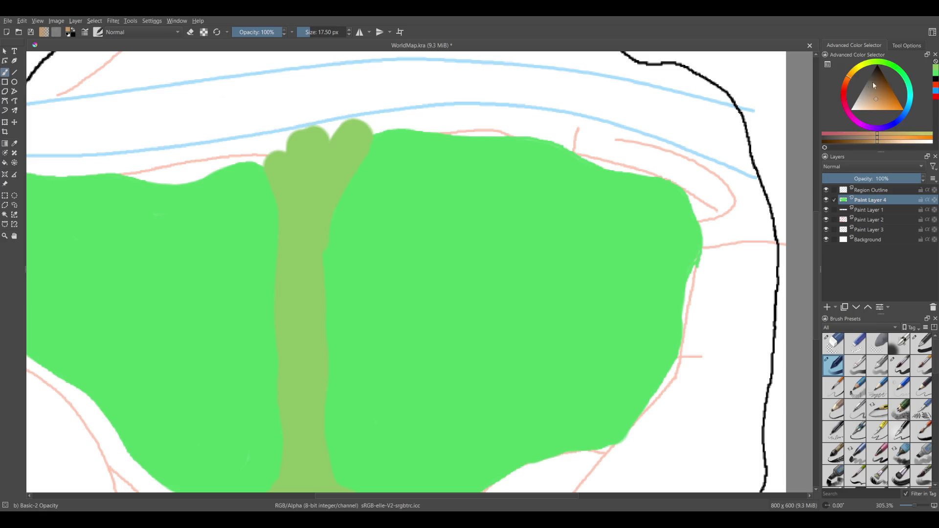
# Choose dark brown and paint a thick solid bank along the lower blue river line.
pyautogui.click(879, 84)
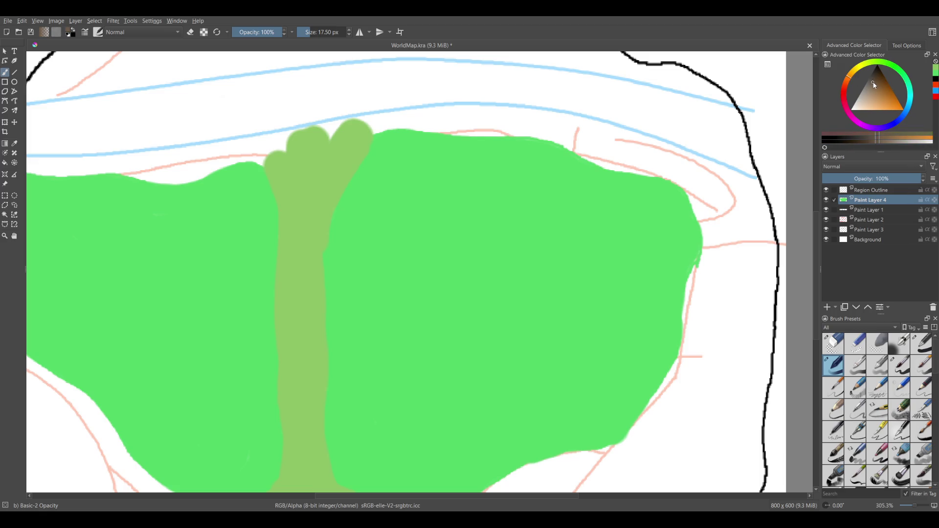
pyautogui.scroll(1, 250, 224)
pyautogui.hscroll(-5, 597, 193)
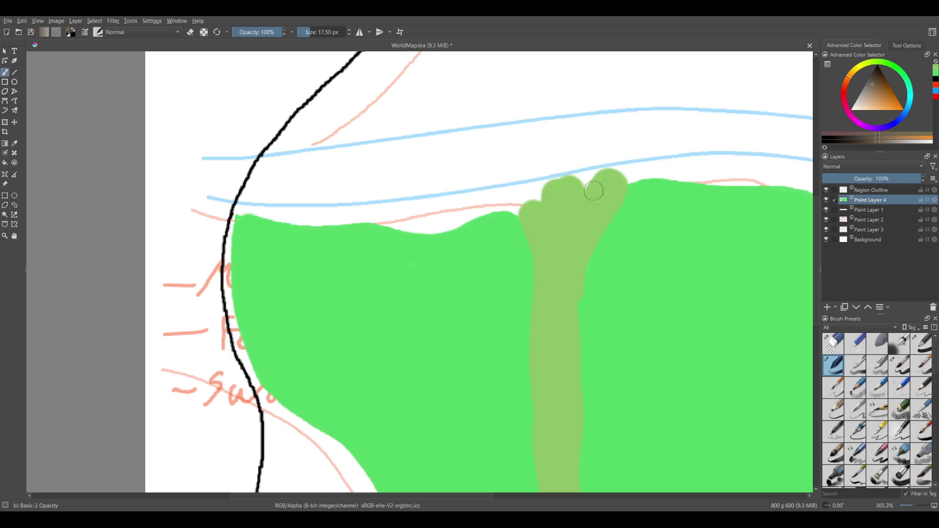
pyautogui.moveTo(573, 181)
pyautogui.mouseDown()
pyautogui.moveTo(301, 214)
pyautogui.moveTo(234, 209)
pyautogui.moveTo(293, 219)
pyautogui.mouseUp()
pyautogui.moveTo(375, 216)
pyautogui.mouseDown()
pyautogui.moveTo(416, 222)
pyautogui.moveTo(533, 198)
pyautogui.mouseUp()
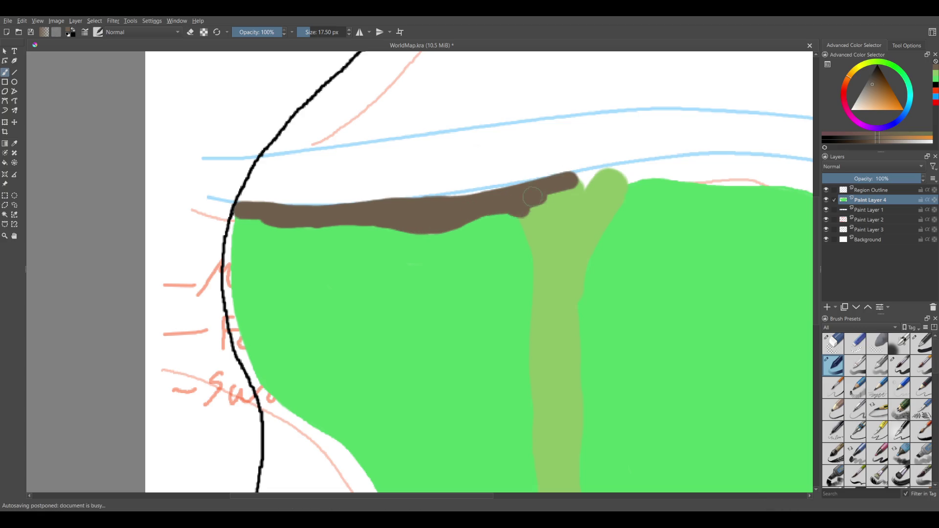
pyautogui.moveTo(533, 196); pyautogui.dragTo(687, 162)
pyautogui.moveTo(610, 177)
pyautogui.mouseDown()
pyautogui.moveTo(361, 223)
pyautogui.moveTo(594, 243)
pyautogui.moveTo(689, 274)
pyautogui.mouseUp()
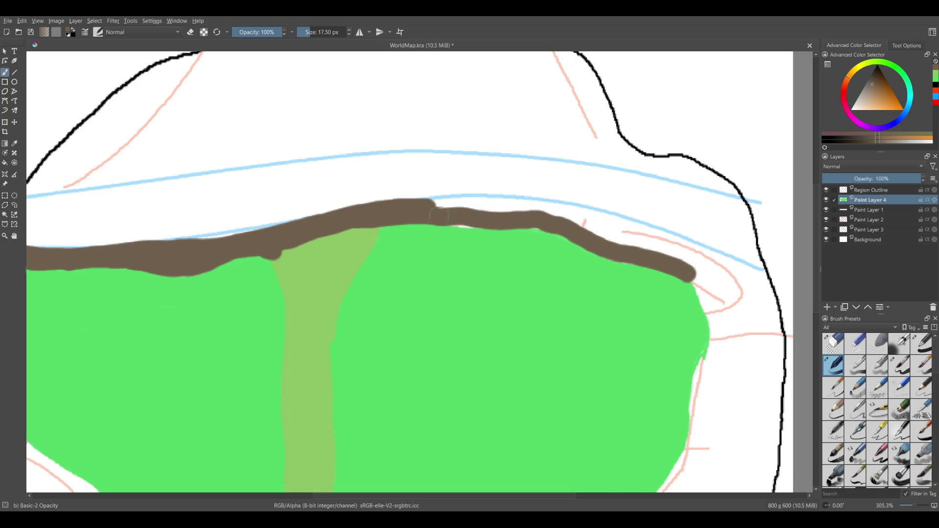
pyautogui.moveTo(416, 201); pyautogui.dragTo(698, 254)
pyautogui.moveTo(477, 209); pyautogui.dragTo(636, 238)
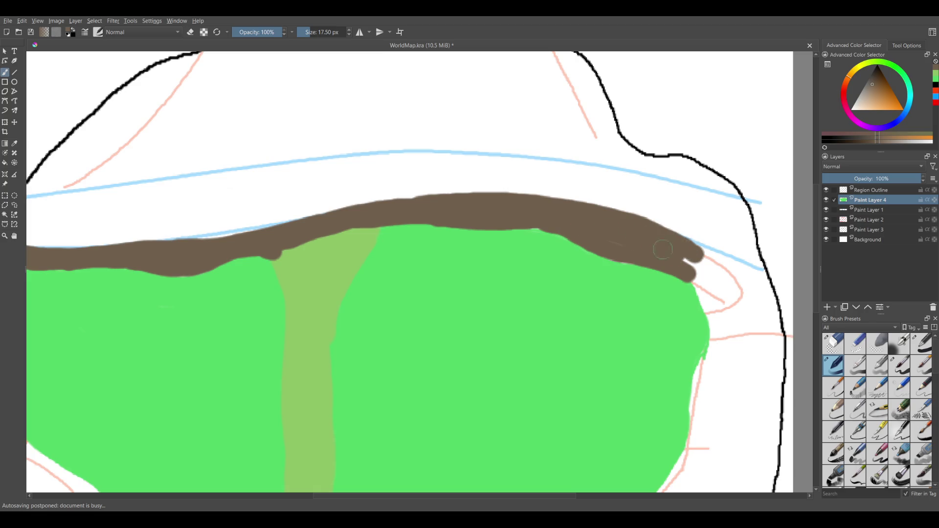
# Paint a brown bank along the upper river line, undoing one stray stroke.
pyautogui.moveTo(740, 195); pyautogui.dragTo(632, 162)
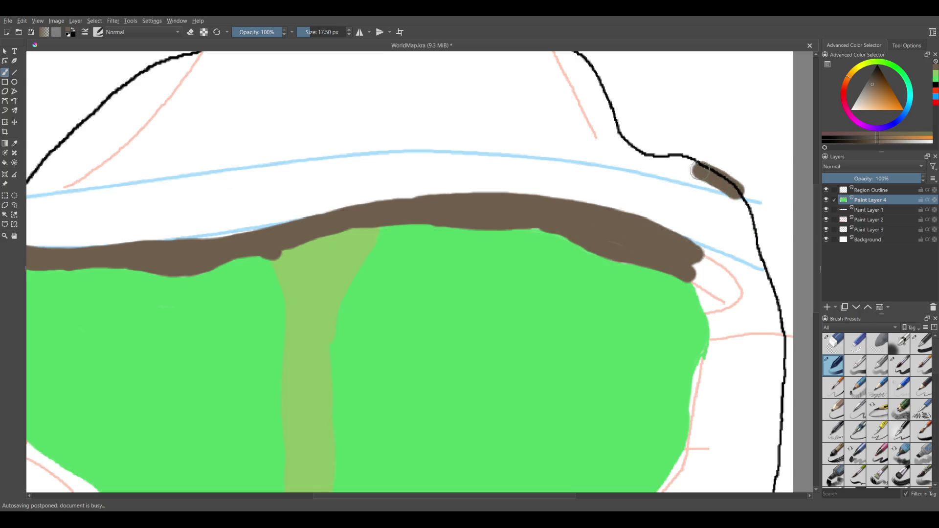
pyautogui.moveTo(712, 182); pyautogui.dragTo(425, 142)
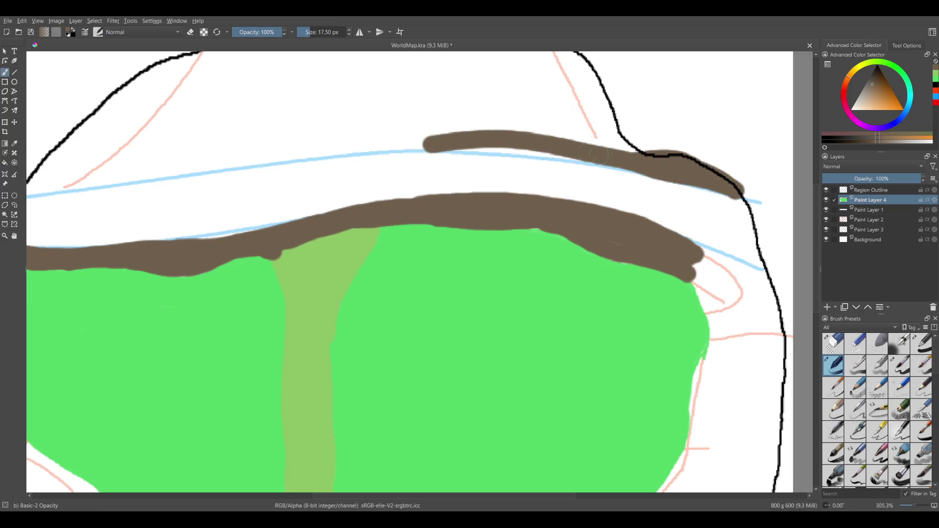
pyautogui.moveTo(614, 162)
pyautogui.mouseDown()
pyautogui.moveTo(390, 148)
pyautogui.moveTo(188, 175)
pyautogui.moveTo(477, 182)
pyautogui.moveTo(288, 205)
pyautogui.moveTo(193, 311)
pyautogui.moveTo(274, 215)
pyautogui.mouseUp()
pyautogui.hotkey('ctrl', 'z')
pyautogui.moveTo(177, 298)
pyautogui.mouseDown()
pyautogui.moveTo(449, 248)
pyautogui.moveTo(675, 239)
pyautogui.moveTo(536, 246)
pyautogui.moveTo(670, 279)
pyautogui.mouseUp()
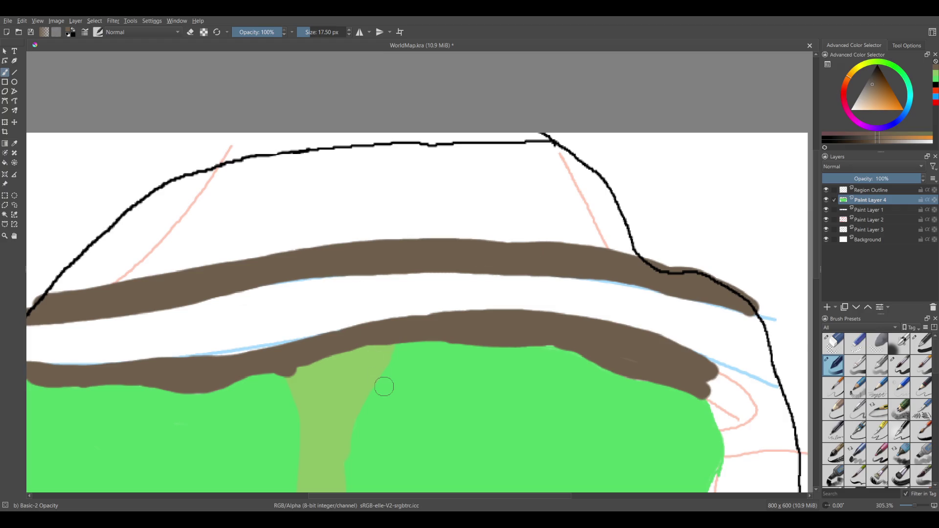
# Sample the meadow green and paint a green strip along the upper region's top outline.
pyautogui.scroll(-2, 460, 225)
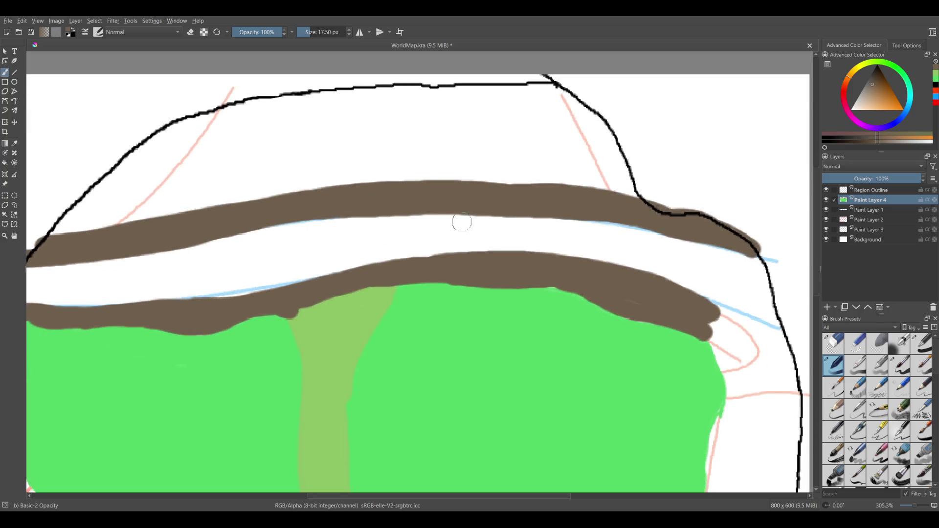
pyautogui.keyDown('ctrl'); pyautogui.click(425, 344); pyautogui.keyUp('ctrl')
pyautogui.hscroll(-3, 212, 254)
pyautogui.scroll(1, 212, 253)
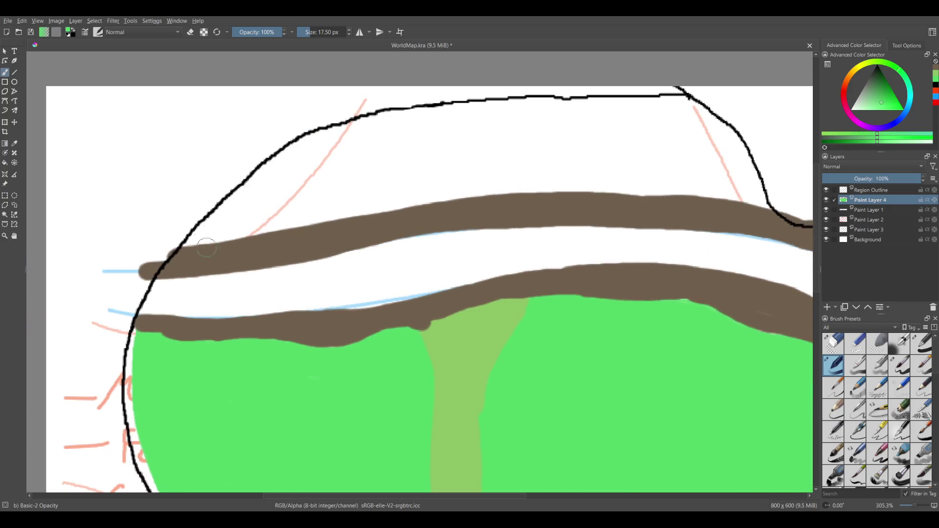
pyautogui.moveTo(186, 242)
pyautogui.mouseDown()
pyautogui.moveTo(293, 147)
pyautogui.moveTo(440, 109)
pyautogui.moveTo(704, 110)
pyautogui.mouseUp()
# Paint green down the outline's right corner, along the upper riverbank and across the upper-left land.
pyautogui.hscroll(6, 408, 150)
pyautogui.scroll(1, 408, 151)
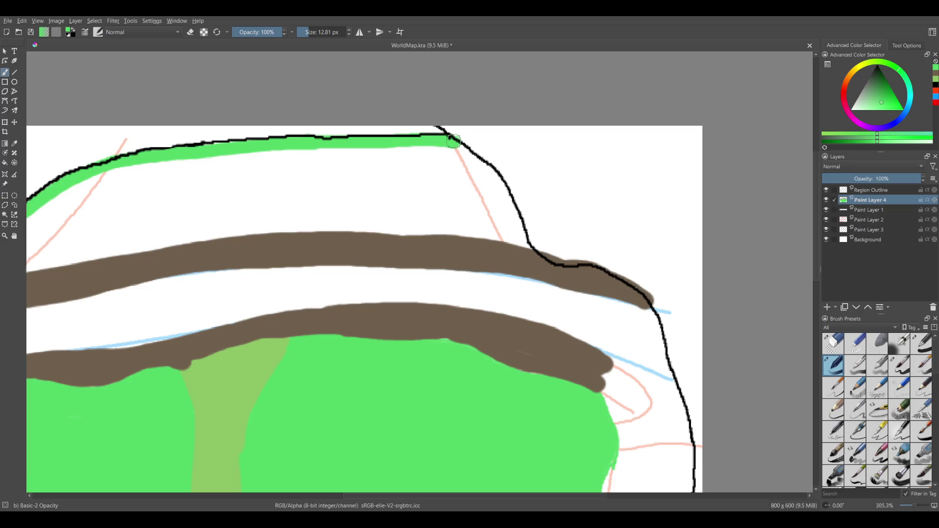
pyautogui.moveTo(461, 150)
pyautogui.mouseDown()
pyautogui.moveTo(517, 210)
pyautogui.moveTo(528, 246)
pyautogui.moveTo(458, 232)
pyautogui.moveTo(323, 231)
pyautogui.mouseUp()
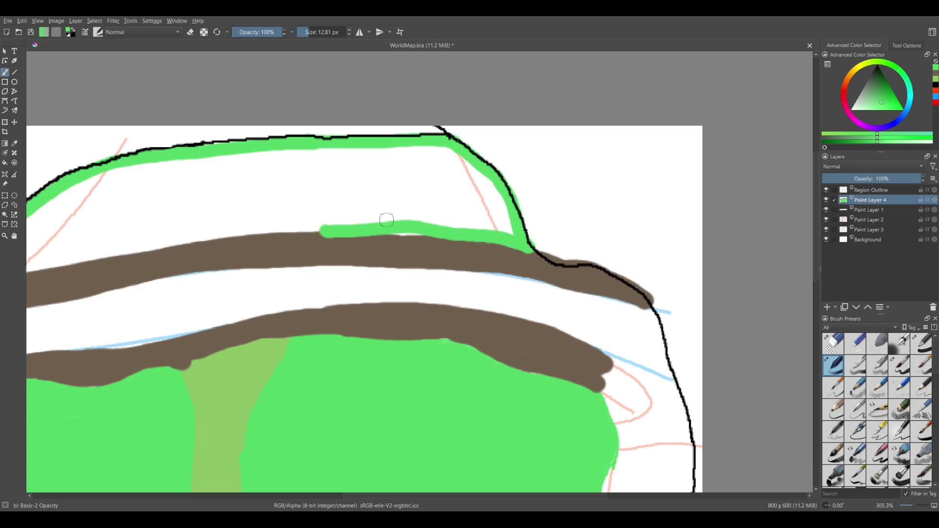
pyautogui.moveTo(438, 234)
pyautogui.mouseDown()
pyautogui.moveTo(132, 241)
pyautogui.moveTo(452, 246)
pyautogui.moveTo(223, 286)
pyautogui.moveTo(386, 191)
pyautogui.moveTo(410, 190)
pyautogui.mouseUp()
pyautogui.moveTo(262, 254); pyautogui.dragTo(406, 171)
pyautogui.moveTo(333, 200)
pyautogui.mouseDown()
pyautogui.moveTo(407, 172)
pyautogui.moveTo(342, 210)
pyautogui.moveTo(477, 169)
pyautogui.mouseUp()
pyautogui.moveTo(416, 166); pyautogui.dragTo(533, 155)
# Extend the top green band along the outline and fill the remaining white gap above the river.
pyautogui.moveTo(464, 158); pyautogui.dragTo(644, 156)
pyautogui.moveTo(472, 142); pyautogui.dragTo(538, 146)
pyautogui.moveTo(641, 149)
pyautogui.mouseDown()
pyautogui.moveTo(724, 156)
pyautogui.moveTo(785, 206)
pyautogui.moveTo(761, 210)
pyautogui.moveTo(792, 235)
pyautogui.moveTo(673, 214)
pyautogui.moveTo(488, 223)
pyautogui.moveTo(260, 274)
pyautogui.mouseUp()
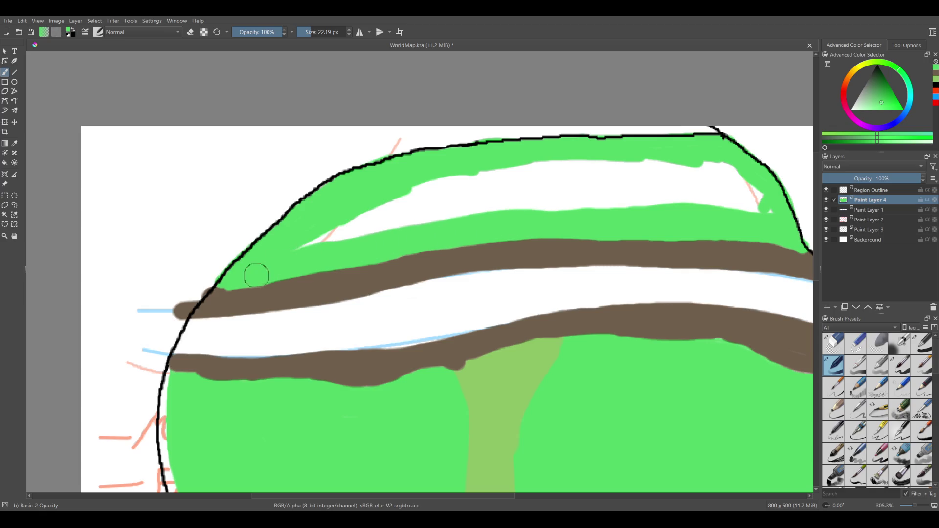
pyautogui.scroll(-5, 268, 259)
pyautogui.hscroll(5, 268, 259)
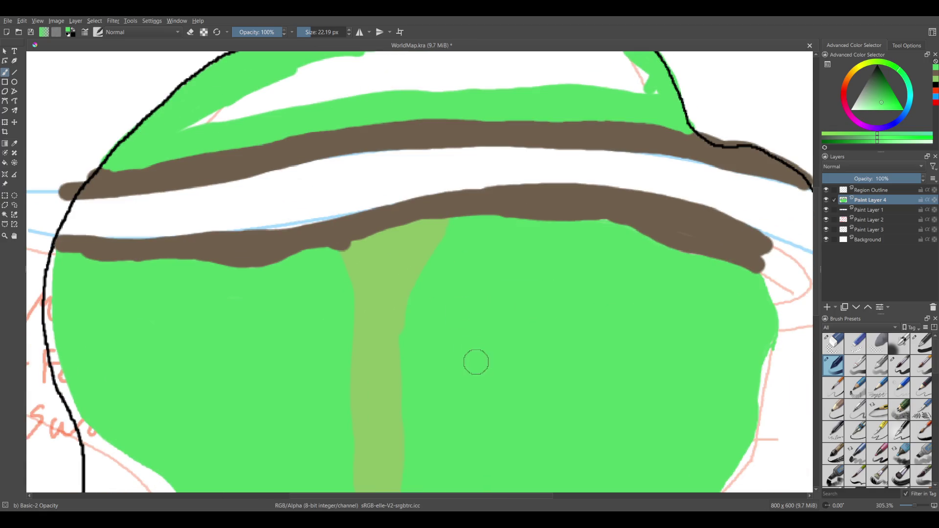
pyautogui.scroll(2, 452, 458)
pyautogui.scroll(4, 452, 459)
pyautogui.hscroll(3, 452, 392)
pyautogui.moveTo(122, 278)
pyautogui.mouseDown()
pyautogui.moveTo(311, 208)
pyautogui.moveTo(550, 210)
pyautogui.moveTo(594, 246)
pyautogui.moveTo(567, 210)
pyautogui.moveTo(585, 233)
pyautogui.moveTo(398, 225)
pyautogui.moveTo(216, 254)
pyautogui.moveTo(503, 216)
pyautogui.moveTo(532, 236)
pyautogui.mouseUp()
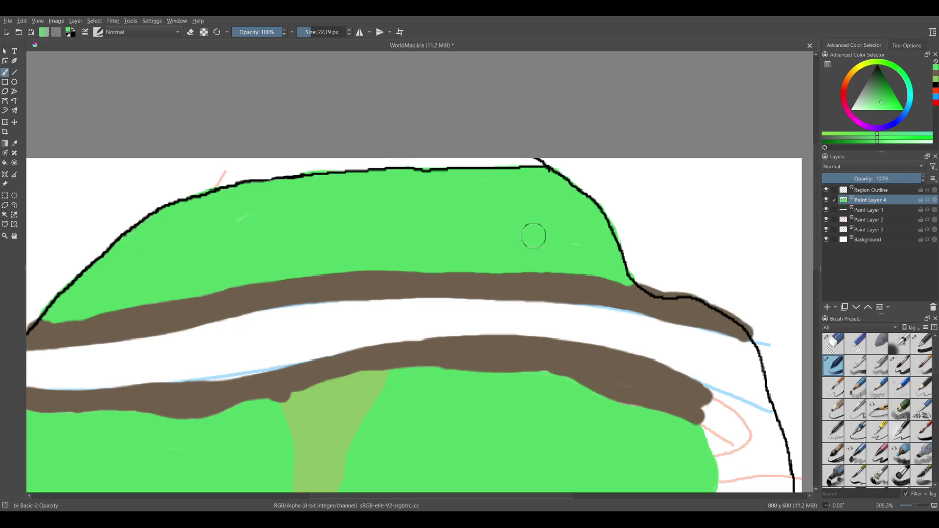
pyautogui.scroll(-1, 392, 104)
pyautogui.hscroll(-1, 392, 105)
pyautogui.scroll(-4, 390, 212)
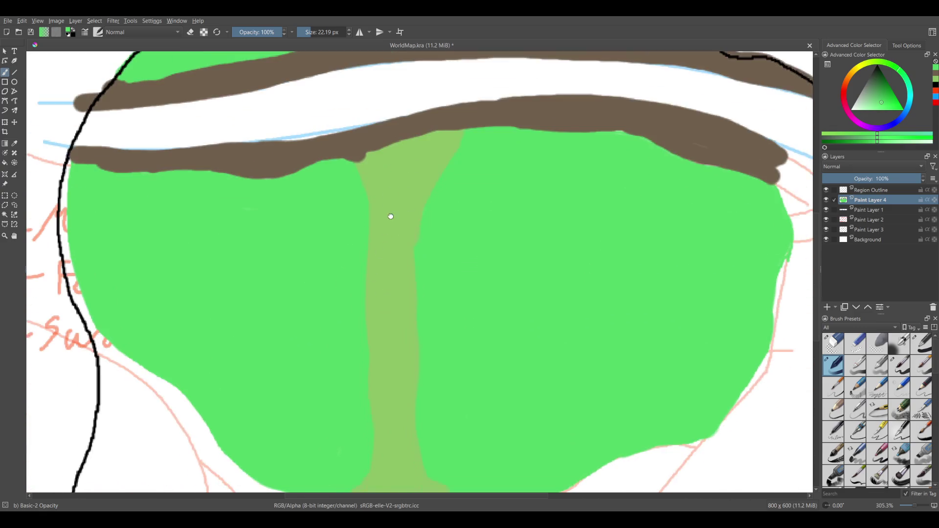
pyautogui.scroll(-5, 351, 237)
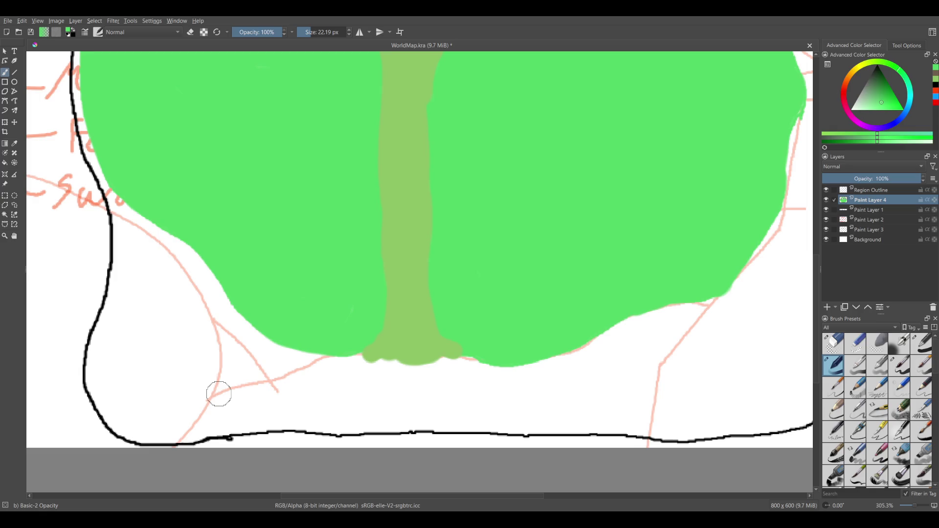
# Undo a stray light-green stroke at the lower left and pick a darker green.
pyautogui.scroll(-4, 438, 255)
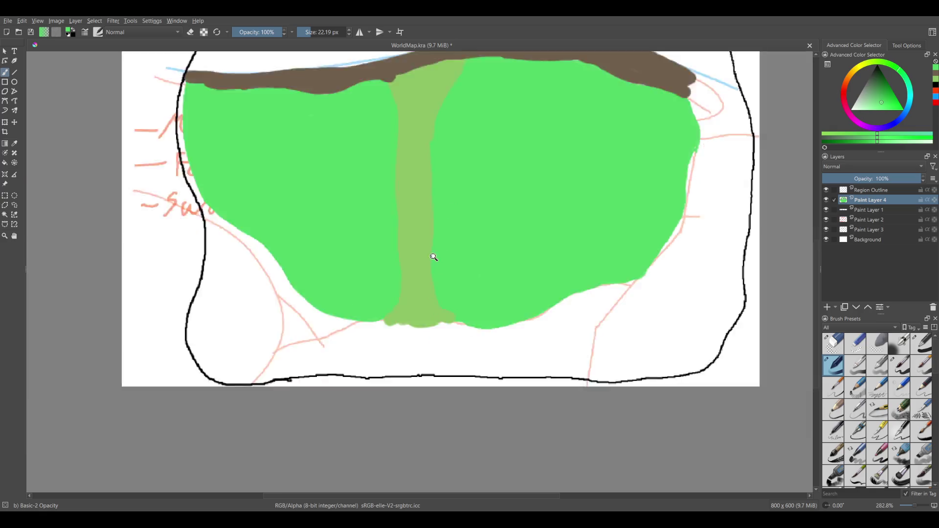
pyautogui.moveTo(364, 223); pyautogui.dragTo(338, 299)
pyautogui.hotkey('ctrl', 'z')
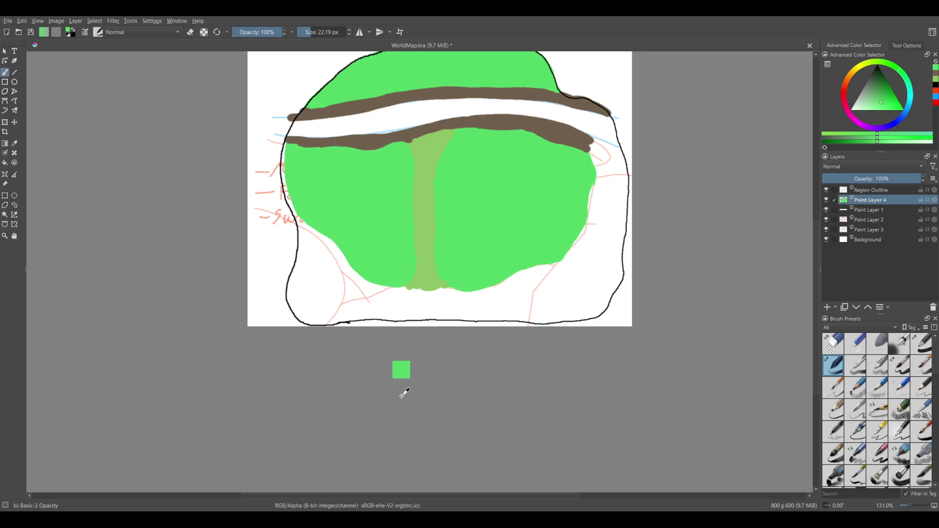
pyautogui.scroll(3, 401, 392)
pyautogui.scroll(2, 388, 266)
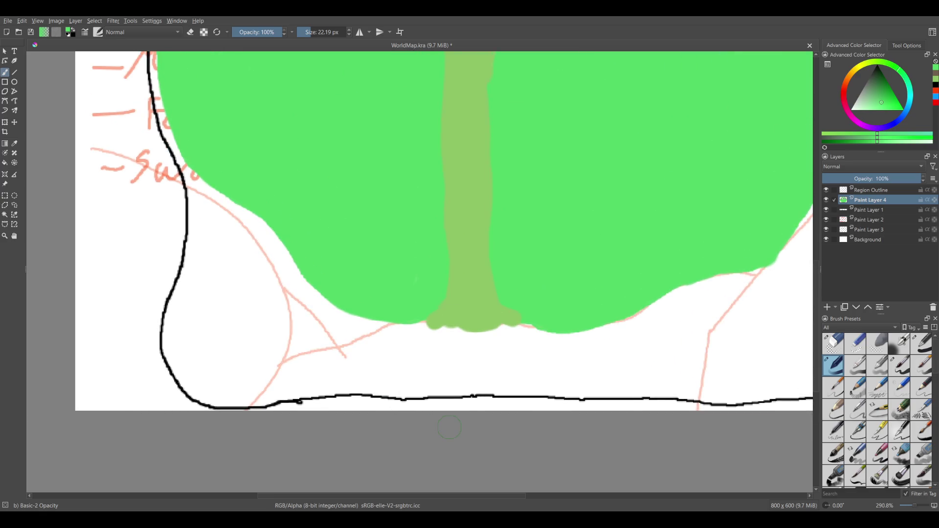
pyautogui.click(883, 88)
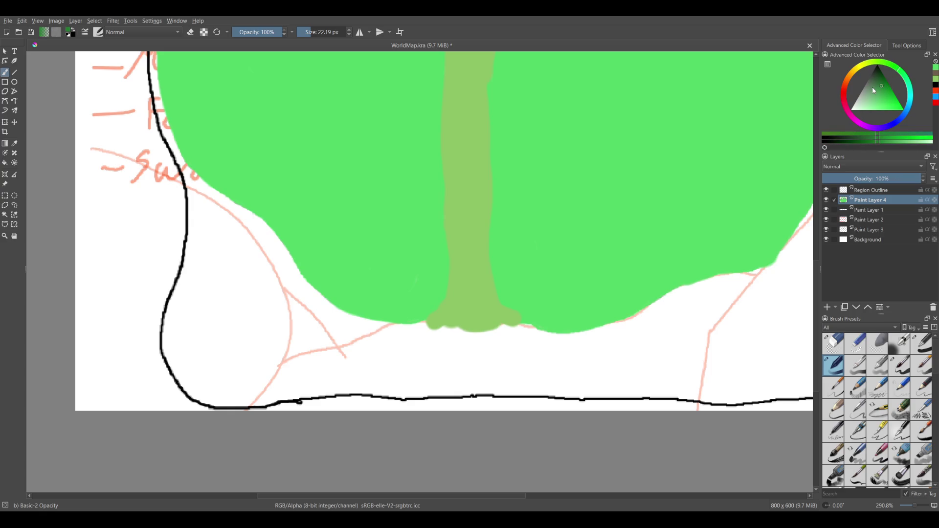
pyautogui.moveTo(191, 160)
pyautogui.mouseDown()
pyautogui.moveTo(224, 223)
pyautogui.moveTo(371, 388)
pyautogui.moveTo(424, 389)
pyautogui.moveTo(266, 460)
pyautogui.moveTo(228, 262)
pyautogui.moveTo(265, 412)
pyautogui.moveTo(251, 295)
pyautogui.moveTo(322, 382)
pyautogui.mouseUp()
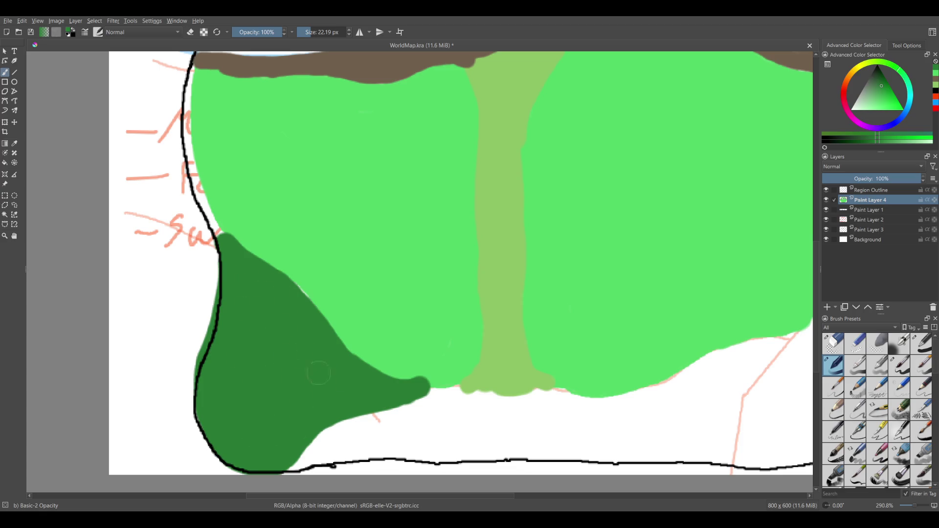
# Paint the dark green patch in the lower-left corner below the meadow, undoing one stray stroke.
pyautogui.moveTo(312, 308); pyautogui.dragTo(283, 284)
pyautogui.moveTo(449, 299); pyautogui.dragTo(289, 265)
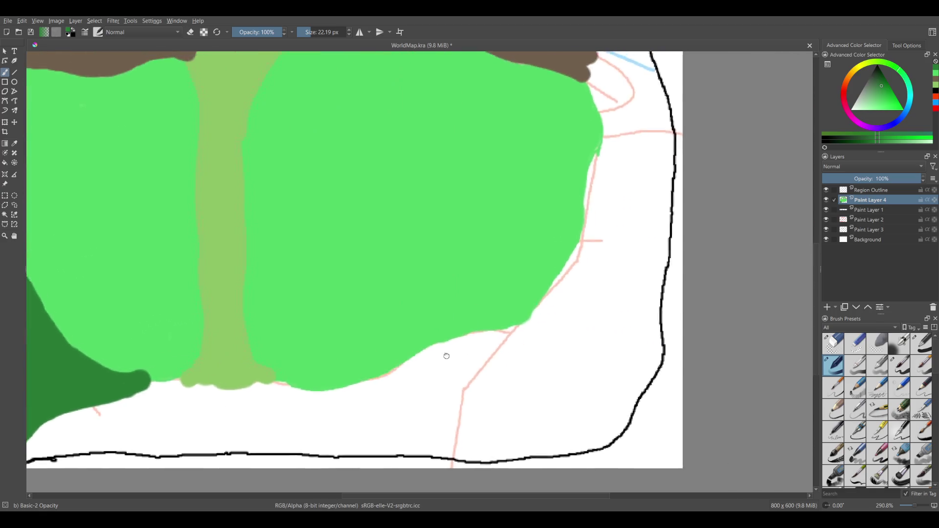
pyautogui.moveTo(512, 361); pyautogui.dragTo(504, 299)
pyautogui.moveTo(189, 327); pyautogui.dragTo(303, 328)
pyautogui.hotkey('ctrl', 'z')
pyautogui.moveTo(424, 270); pyautogui.dragTo(233, 318)
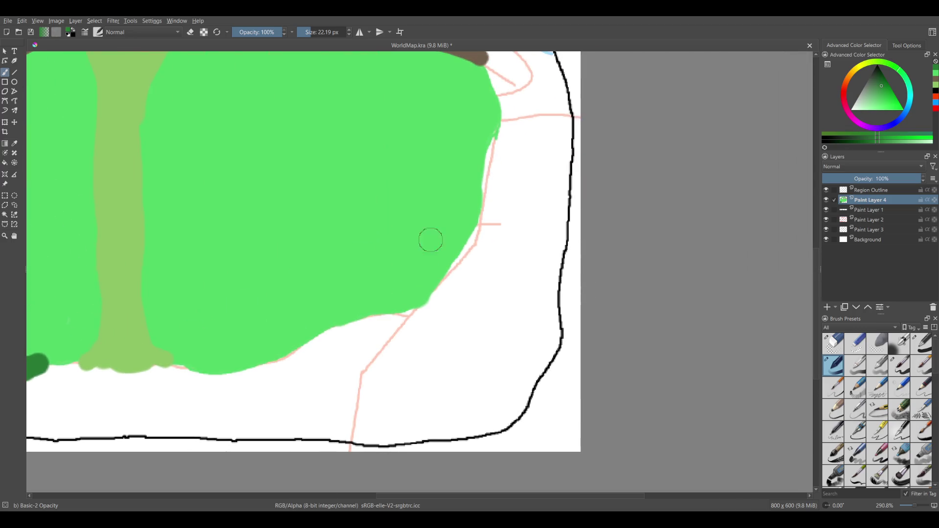
# Sample the light meadow green and close the white gaps along the meadow's right edge.
pyautogui.keyDown('ctrl'); pyautogui.click(424, 269); pyautogui.keyUp('ctrl')
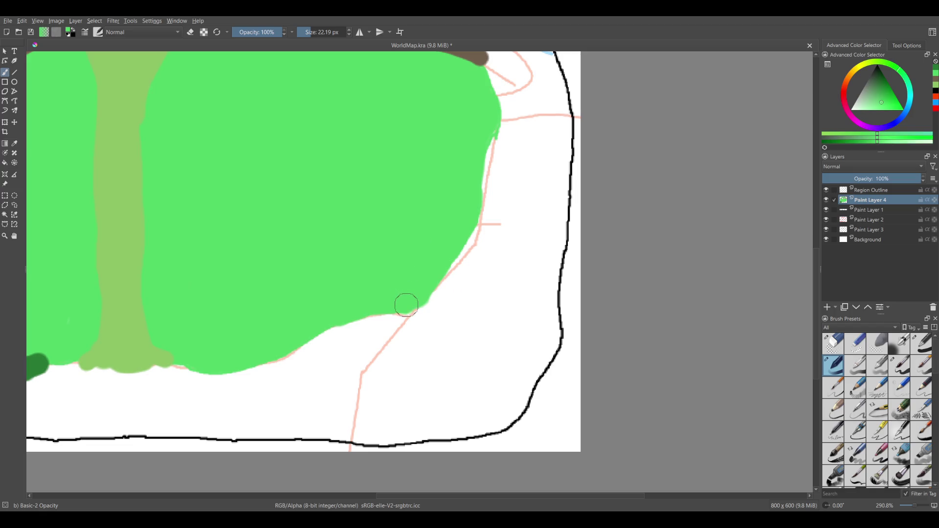
pyautogui.moveTo(413, 298); pyautogui.dragTo(513, 114)
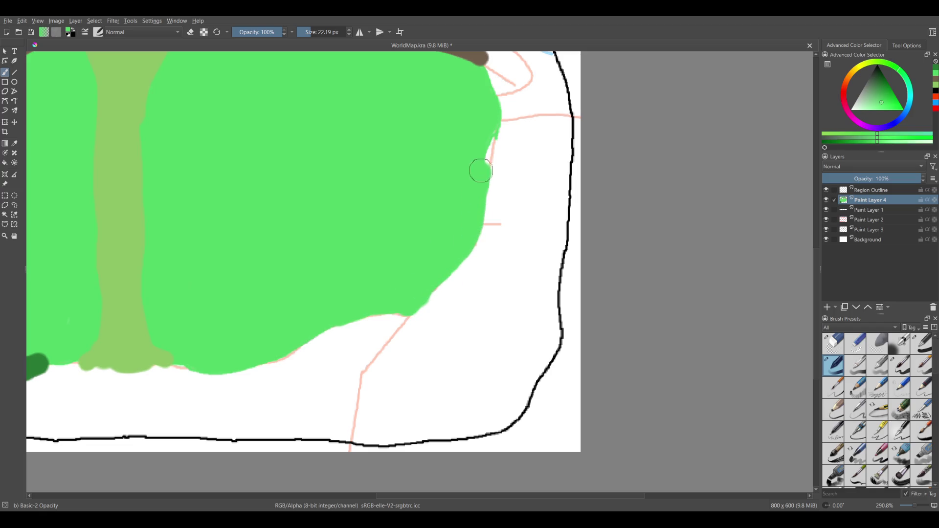
pyautogui.scroll(-1, 537, 194)
pyautogui.scroll(-1, 486, 199)
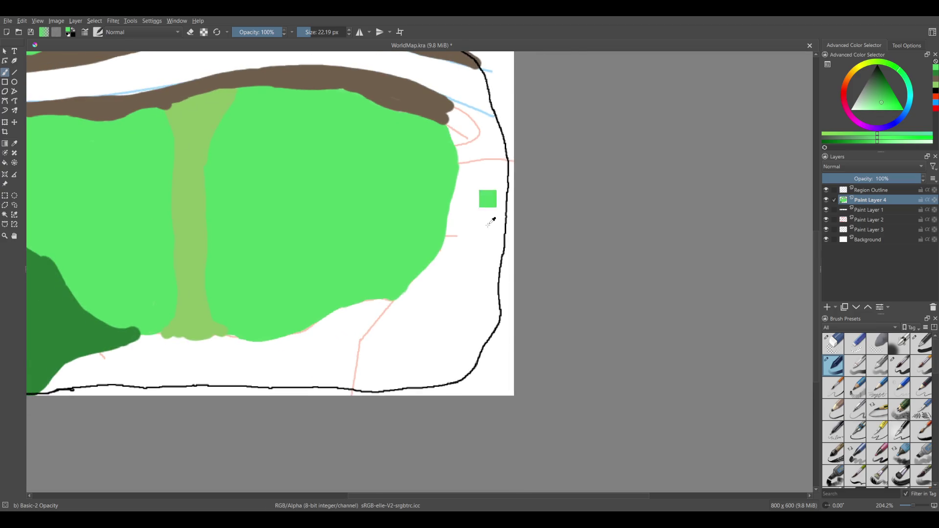
pyautogui.scroll(1, 386, 312)
pyautogui.scroll(-1, 386, 312)
pyautogui.scroll(-2, 446, 294)
pyautogui.scroll(1, 572, 189)
pyautogui.scroll(1, 563, 205)
pyautogui.scroll(1, 564, 204)
pyautogui.scroll(1, 461, 279)
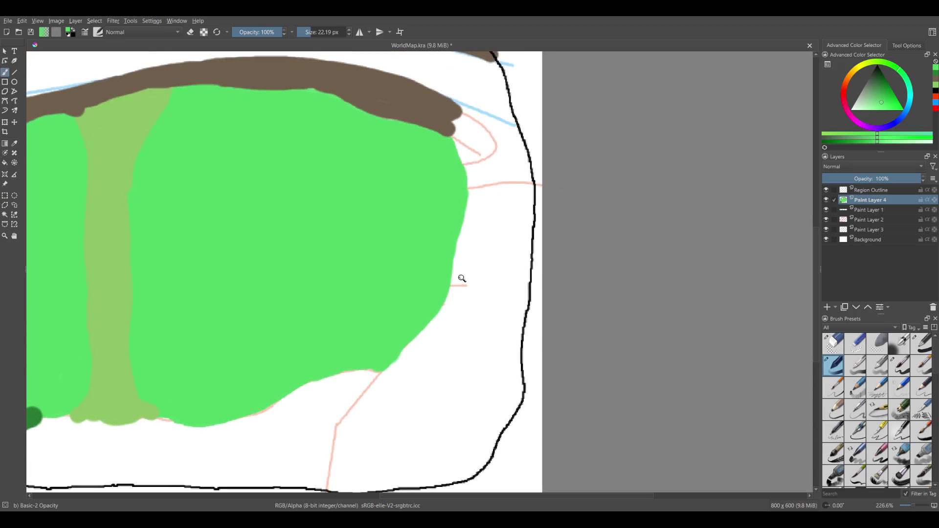
pyautogui.scroll(1, 440, 265)
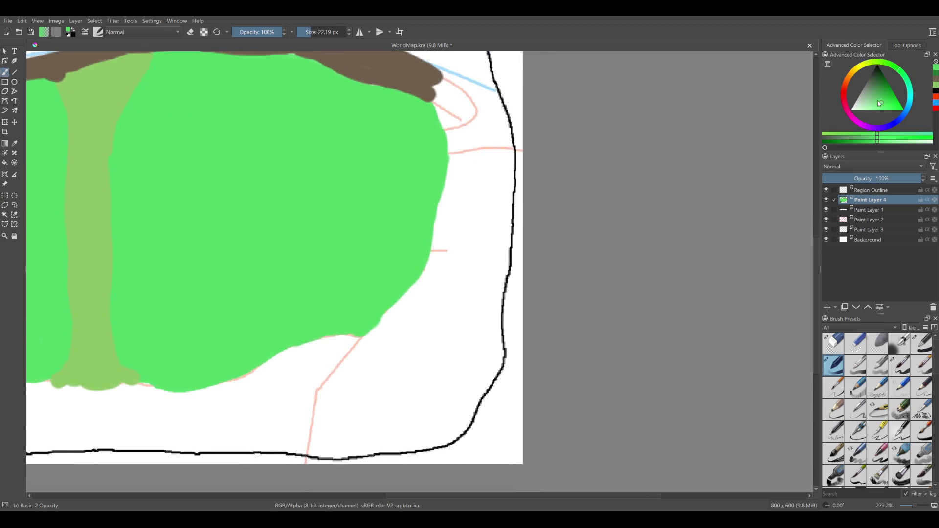
# Pick a muted dark green, border the lower-right corner with it and fill the enclosed gaps.
pyautogui.click(877, 90)
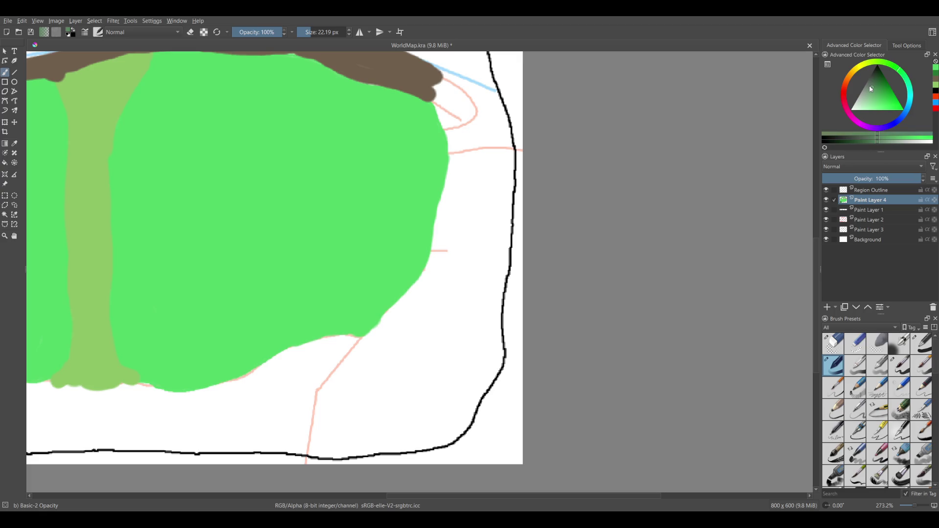
pyautogui.moveTo(318, 452)
pyautogui.mouseDown()
pyautogui.moveTo(439, 249)
pyautogui.moveTo(357, 367)
pyautogui.moveTo(375, 312)
pyautogui.mouseUp()
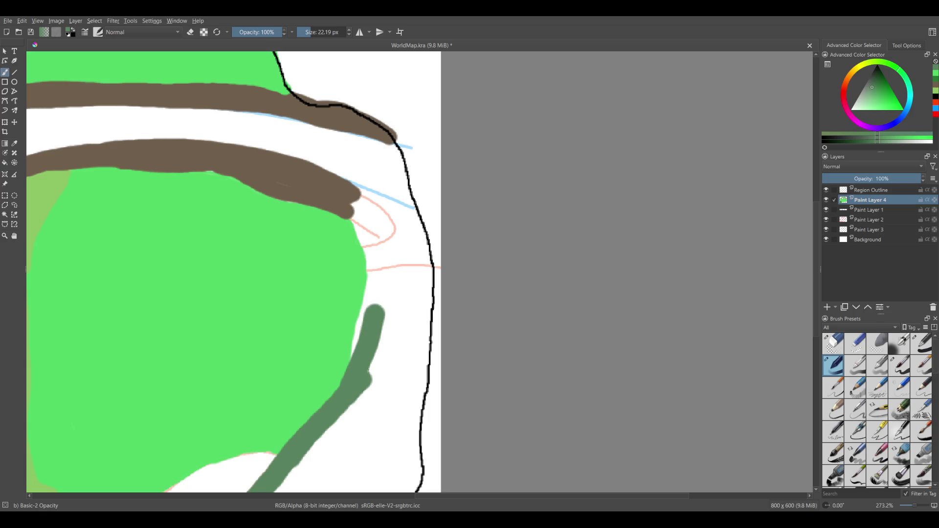
pyautogui.moveTo(352, 354)
pyautogui.mouseDown()
pyautogui.moveTo(412, 274)
pyautogui.moveTo(416, 381)
pyautogui.mouseUp()
pyautogui.moveTo(420, 333); pyautogui.dragTo(420, 203)
pyautogui.moveTo(415, 254)
pyautogui.mouseDown()
pyautogui.moveTo(356, 430)
pyautogui.moveTo(249, 433)
pyautogui.moveTo(401, 177)
pyautogui.mouseUp()
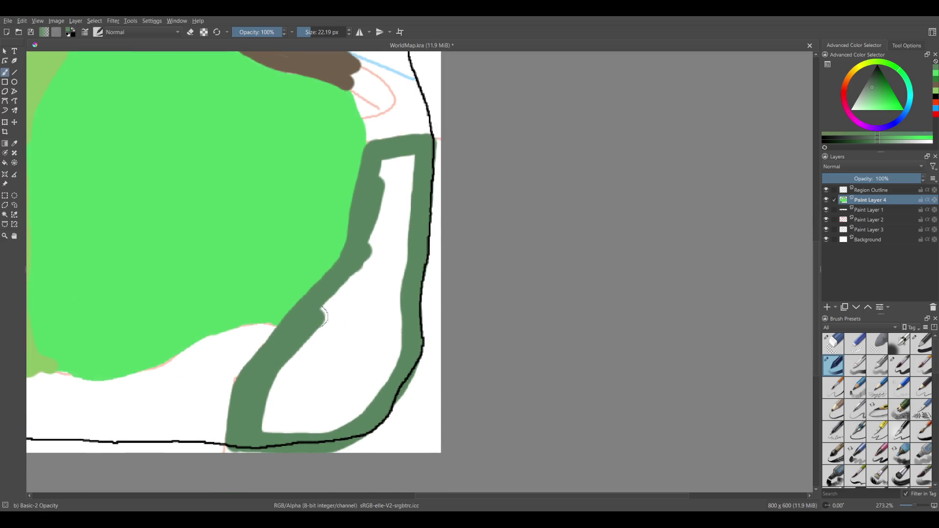
pyautogui.moveTo(401, 205)
pyautogui.mouseDown()
pyautogui.moveTo(399, 294)
pyautogui.moveTo(377, 338)
pyautogui.moveTo(304, 387)
pyautogui.moveTo(274, 426)
pyautogui.moveTo(304, 394)
pyautogui.mouseUp()
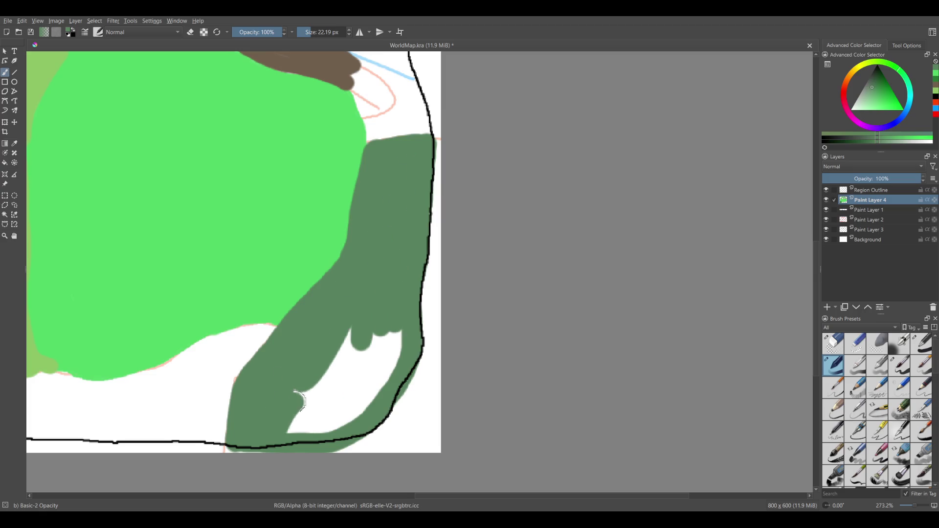
pyautogui.moveTo(294, 425); pyautogui.dragTo(350, 416)
pyautogui.moveTo(398, 332)
pyautogui.mouseDown()
pyautogui.moveTo(352, 416)
pyautogui.moveTo(360, 401)
pyautogui.moveTo(338, 411)
pyautogui.moveTo(308, 407)
pyautogui.mouseUp()
pyautogui.scroll(-1, 272, 272)
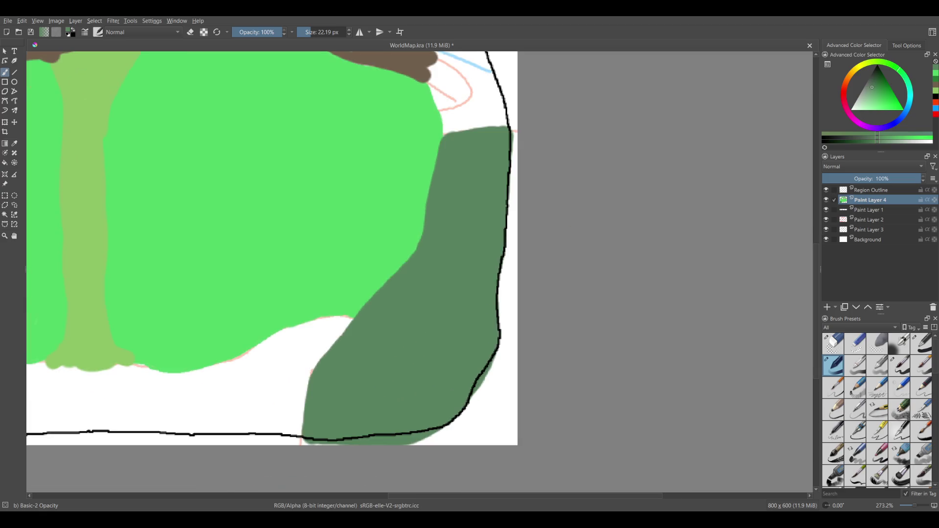
# Sample the riverbank brown and curve the lower bank down the meadow's right edge to the dark green corner.
pyautogui.scroll(-4, 272, 272)
pyautogui.scroll(2, 272, 272)
pyautogui.scroll(3, 272, 272)
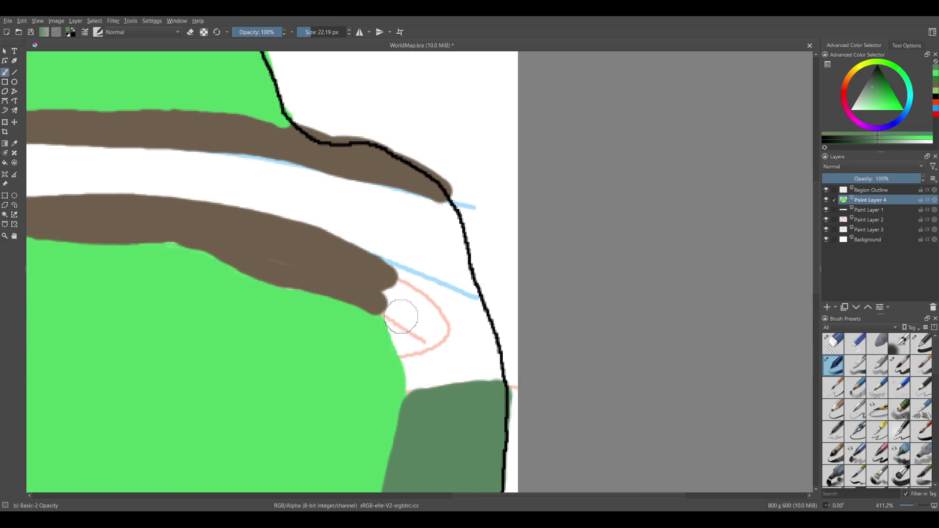
pyautogui.keyDown('ctrl'); pyautogui.click(373, 267); pyautogui.keyUp('ctrl')
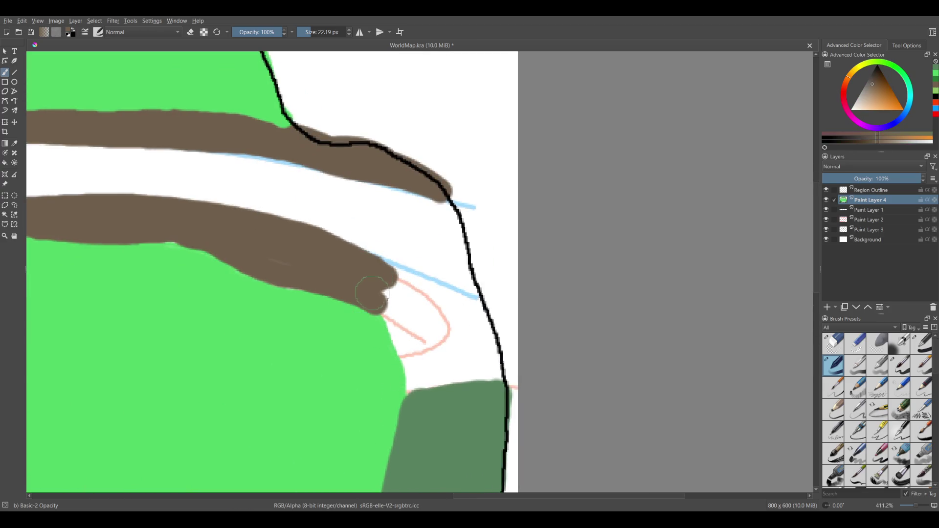
pyautogui.moveTo(380, 291); pyautogui.dragTo(416, 286)
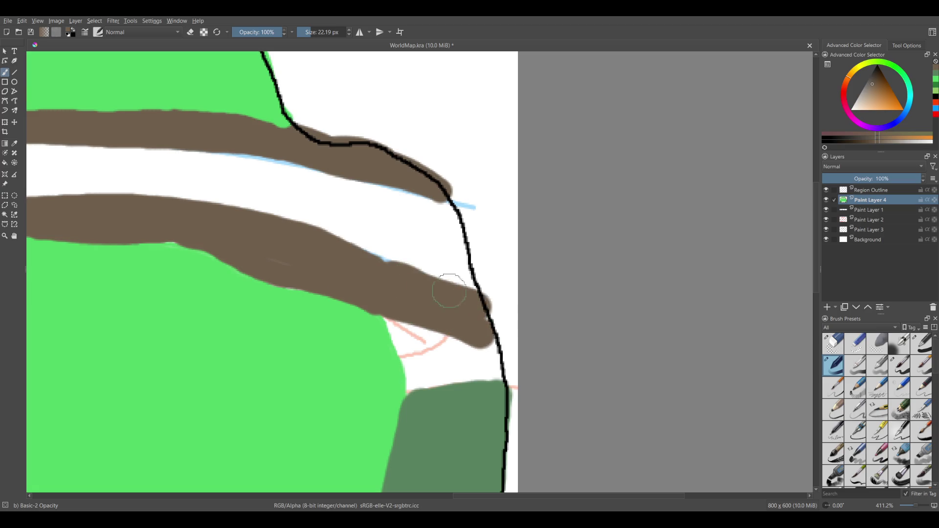
pyautogui.hotkey('ctrl', 'z')
pyautogui.hotkey('ctrl', 'z')
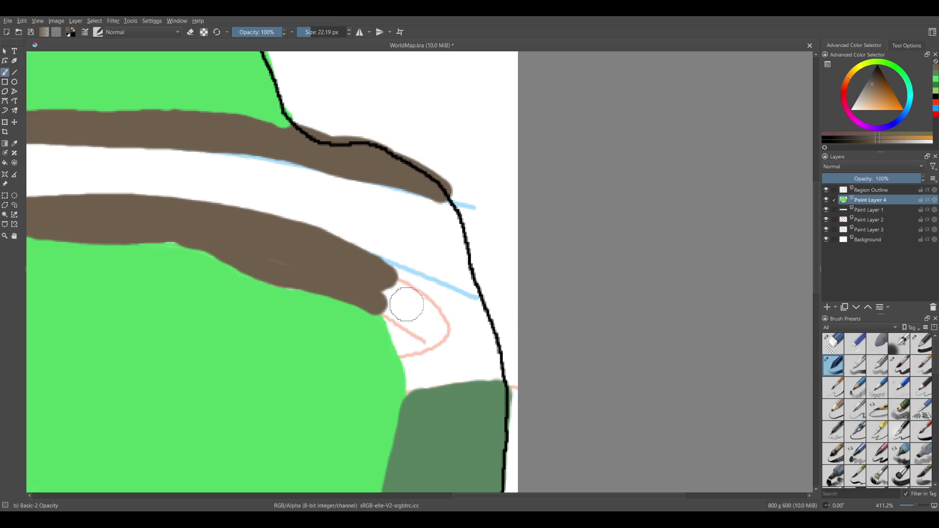
pyautogui.moveTo(386, 277); pyautogui.dragTo(427, 369)
pyautogui.moveTo(426, 338); pyautogui.dragTo(421, 387)
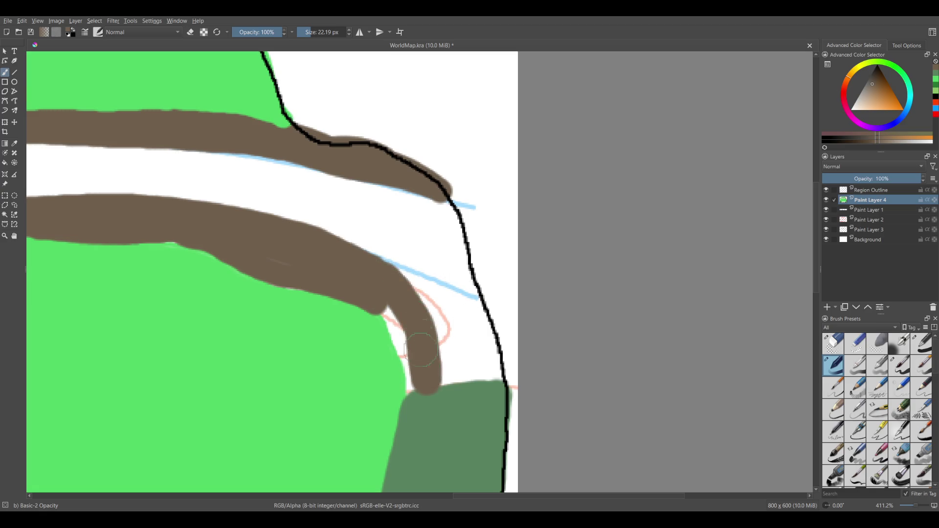
pyautogui.moveTo(392, 304); pyautogui.dragTo(416, 391)
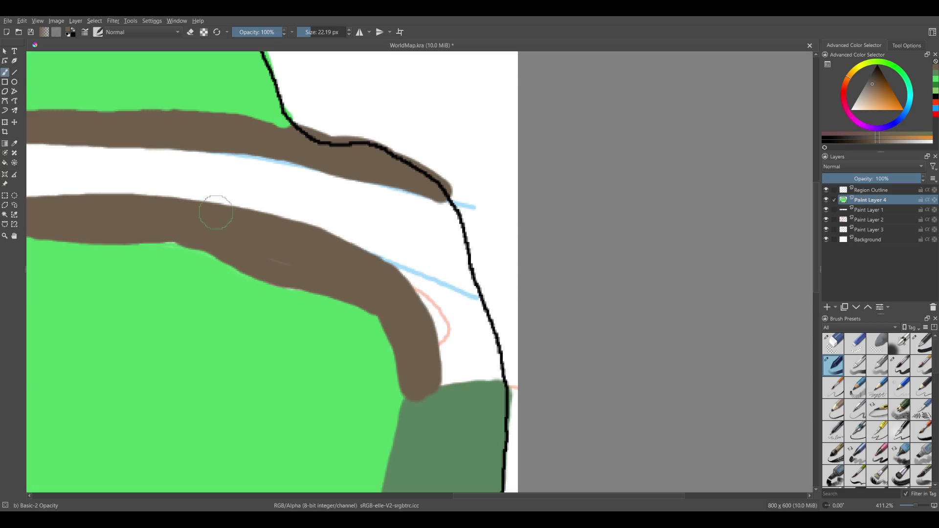
pyautogui.keyDown('ctrl'); pyautogui.click(496, 333); pyautogui.keyUp('ctrl')
# Draw a thinner black outline along the dark green corner and brown bank, redoing one too-thick line.
pyautogui.press('[')
pyautogui.press('[')
pyautogui.press('[')
pyautogui.press('[')
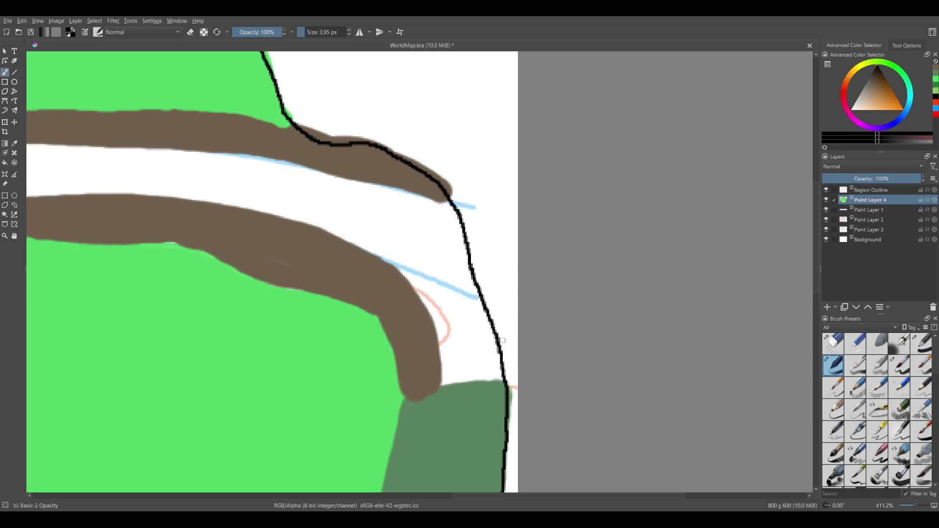
pyautogui.moveTo(509, 384); pyautogui.dragTo(437, 385)
pyautogui.hotkey('ctrl', 'z')
pyautogui.press('[')
pyautogui.press('[')
pyautogui.press('[')
pyautogui.press('[')
pyautogui.press(']')
pyautogui.moveTo(505, 384)
pyautogui.mouseDown()
pyautogui.moveTo(430, 325)
pyautogui.moveTo(366, 140)
pyautogui.mouseUp()
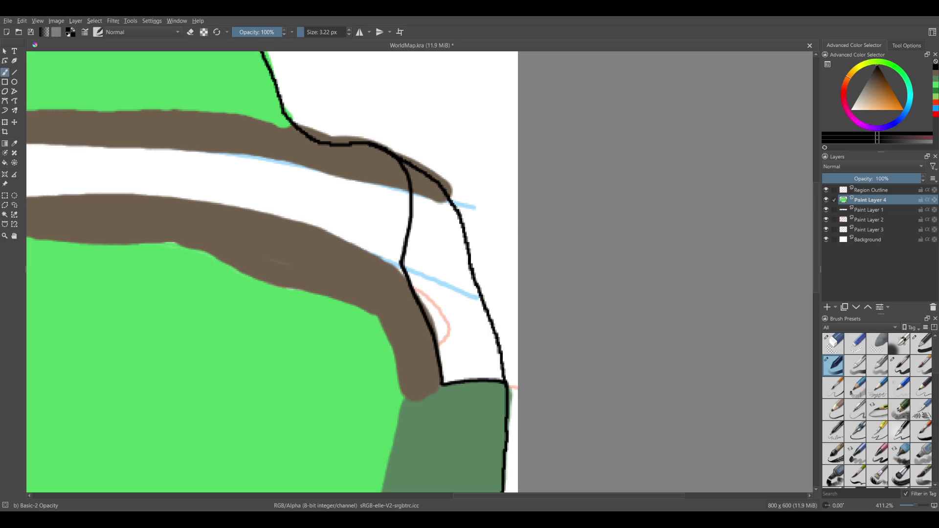
# Undo a mistaken erase and redraw the outline on the Region Outline layer along the green edge and bank.
pyautogui.click(855, 343)
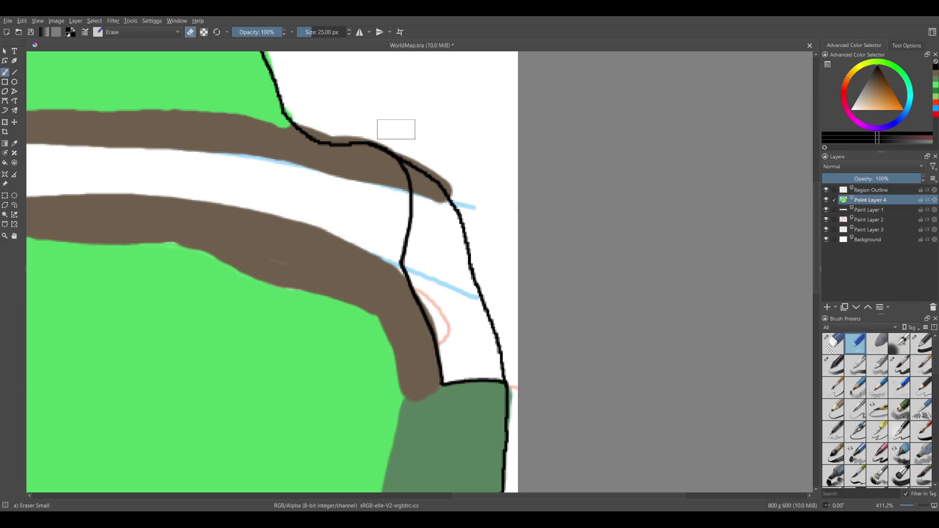
pyautogui.moveTo(408, 167); pyautogui.dragTo(402, 259)
pyautogui.hotkey('ctrl', 'z')
pyautogui.hotkey('ctrl', 'z')
pyautogui.click(837, 361)
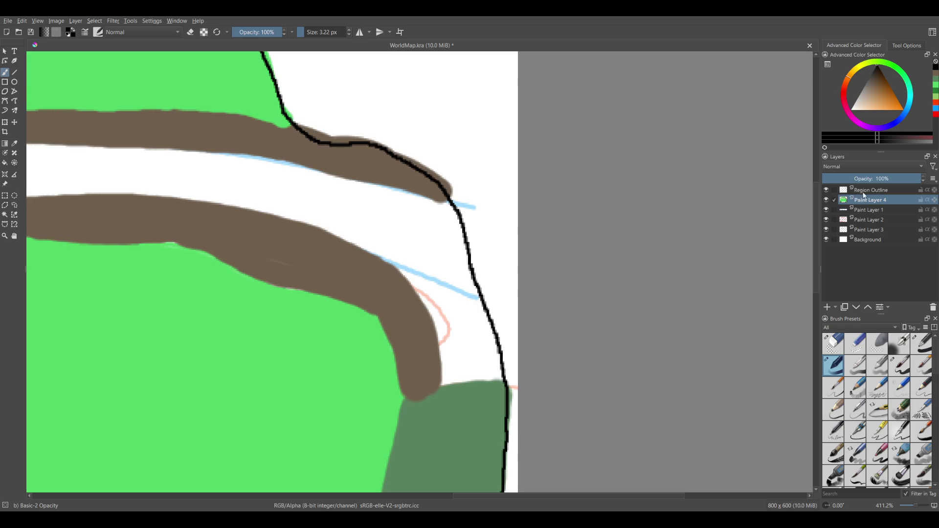
pyautogui.click(863, 192)
pyautogui.moveTo(507, 382)
pyautogui.mouseDown()
pyautogui.moveTo(426, 307)
pyautogui.moveTo(409, 203)
pyautogui.moveTo(385, 159)
pyautogui.mouseUp()
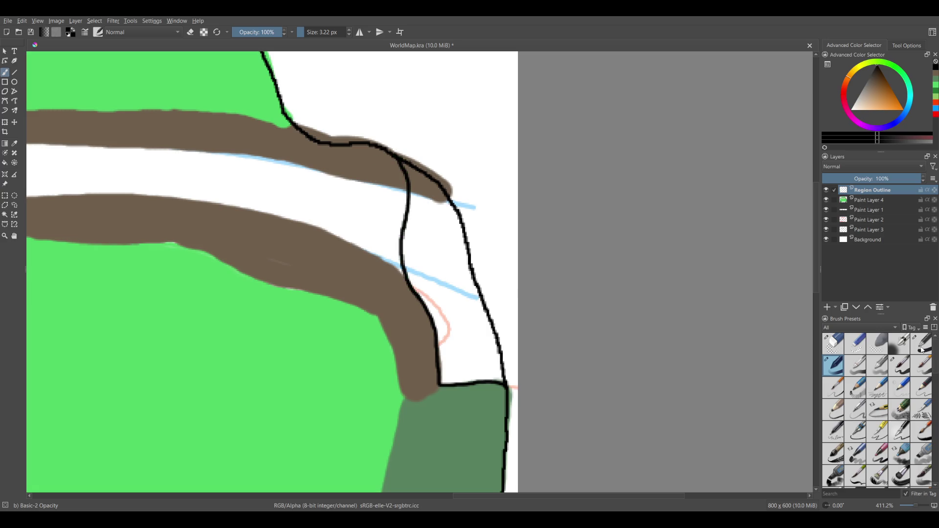
# Erase the old right-hand outline segment and, on Paint Layer 4, the upper bank's overhanging tip.
pyautogui.click(855, 354)
pyautogui.moveTo(399, 155)
pyautogui.mouseDown()
pyautogui.moveTo(499, 355)
pyautogui.moveTo(549, 385)
pyautogui.mouseUp()
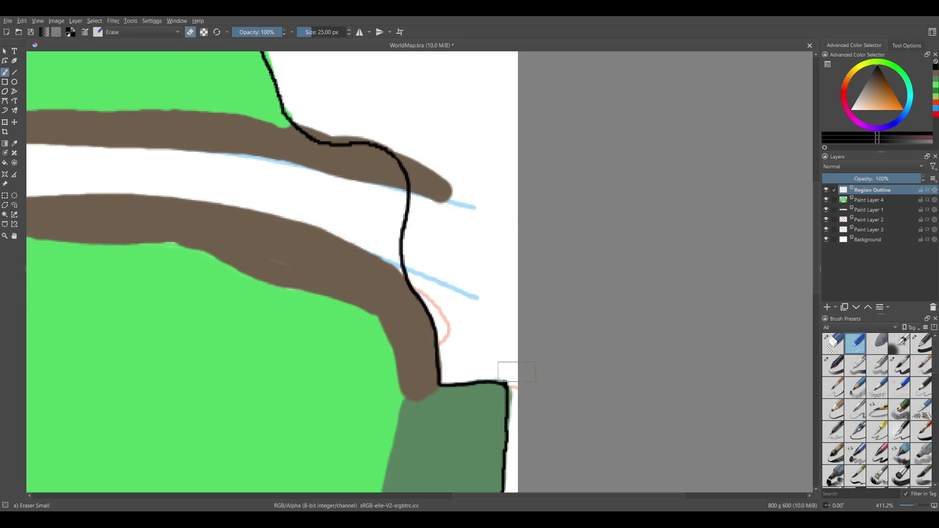
pyautogui.click(876, 204)
pyautogui.moveTo(421, 156); pyautogui.dragTo(431, 172)
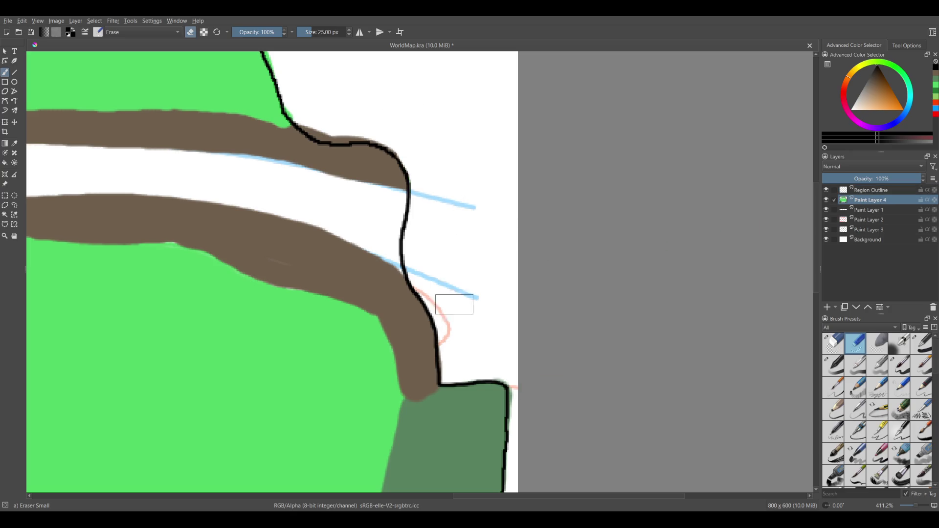
pyautogui.scroll(-5, 469, 333)
# Sample the meadow green with a larger brush and fill the white sliver beside the left outline.
pyautogui.scroll(3, 511, 397)
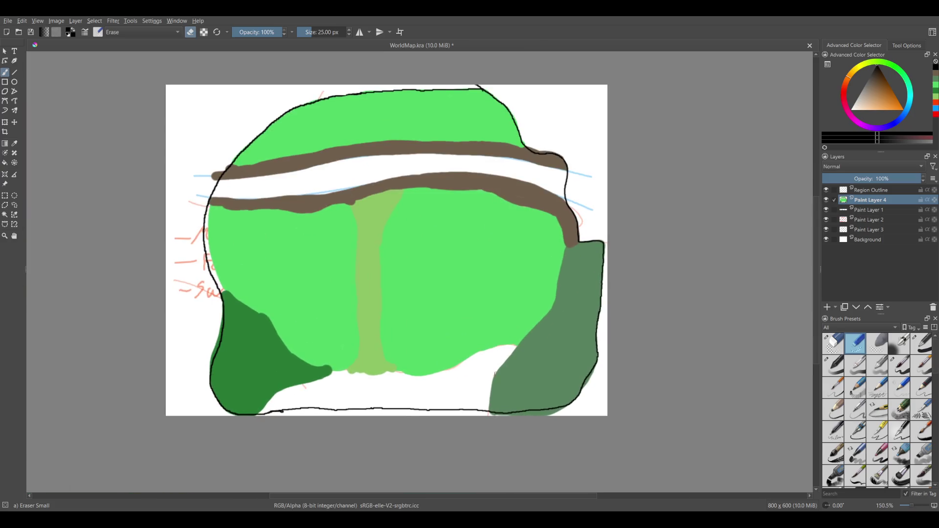
pyautogui.scroll(2, 247, 357)
pyautogui.hscroll(-2, 246, 357)
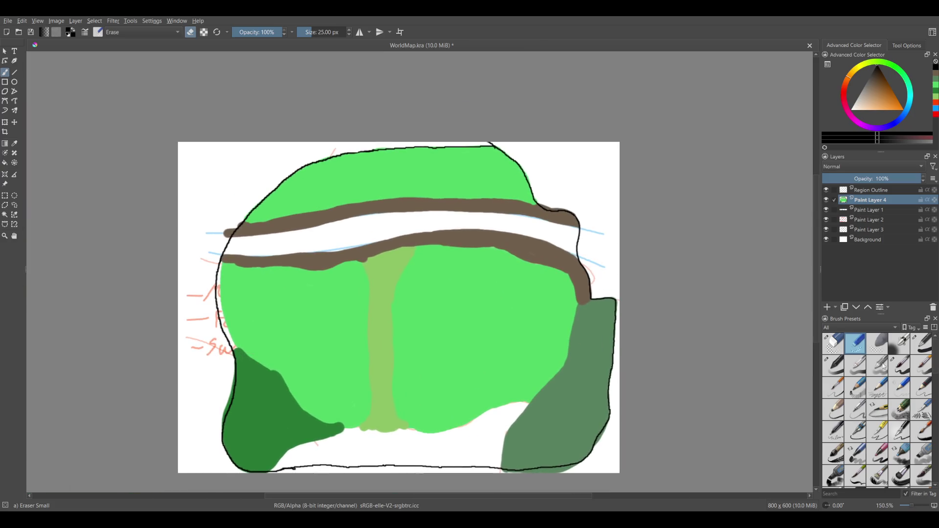
pyautogui.click(833, 366)
pyautogui.keyDown('ctrl'); pyautogui.click(287, 298); pyautogui.keyUp('ctrl')
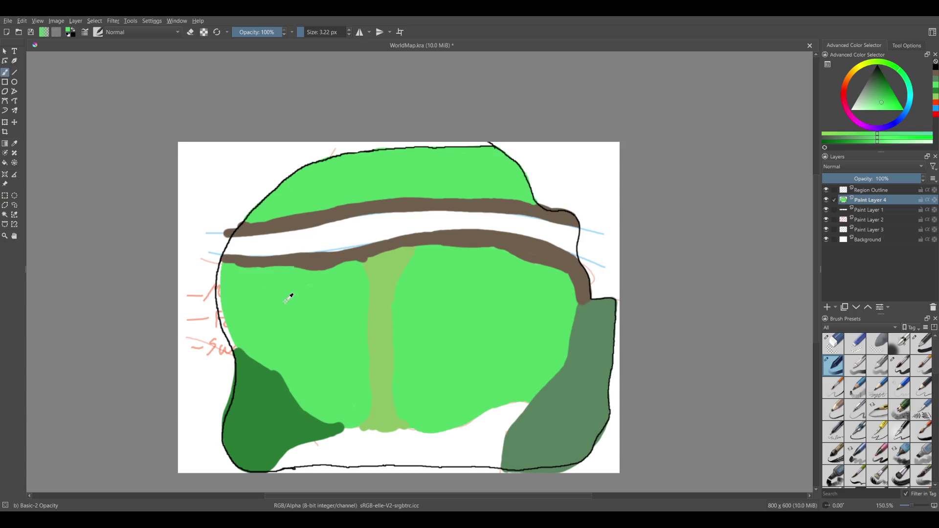
pyautogui.scroll(4, 223, 280)
pyautogui.press(']')
pyautogui.press(']')
pyautogui.press(']')
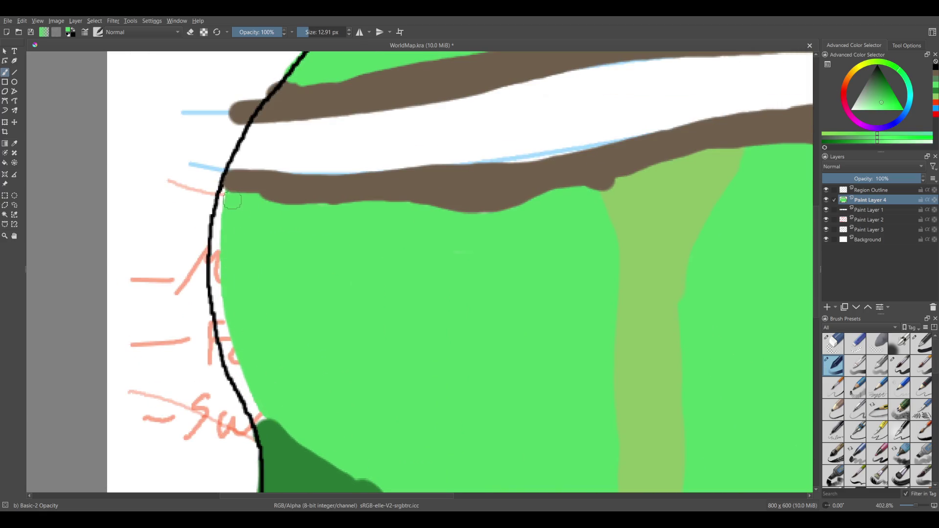
pyautogui.moveTo(228, 188)
pyautogui.mouseDown()
pyautogui.moveTo(230, 361)
pyautogui.moveTo(258, 418)
pyautogui.mouseUp()
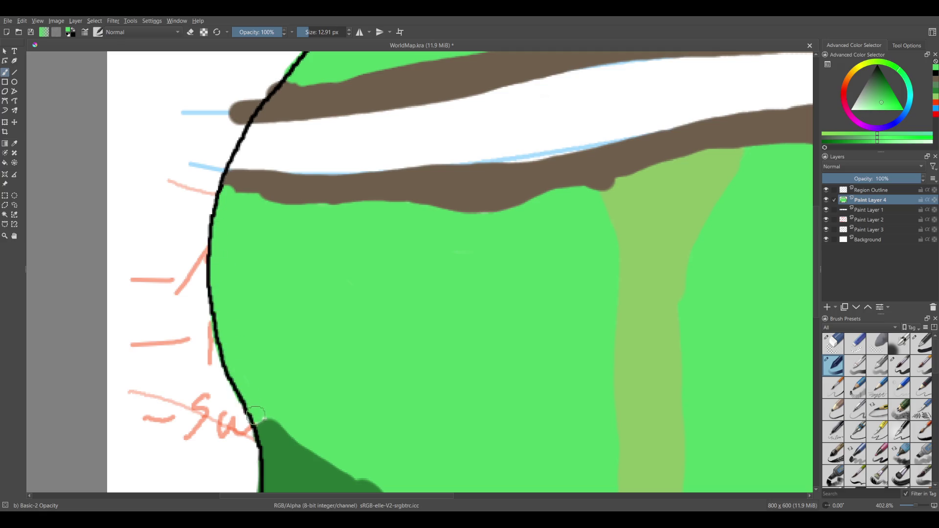
pyautogui.scroll(-3, 434, 289)
pyautogui.scroll(-3, 435, 288)
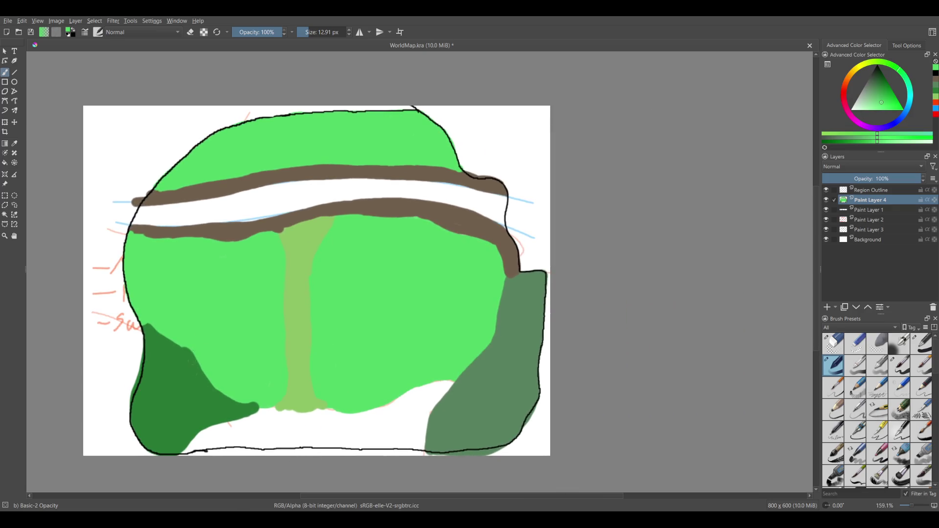
# Draw a rectangular selection around the dark green area in the lower-left corner.
pyautogui.click(5, 196)
pyautogui.moveTo(128, 325); pyautogui.dragTo(268, 457)
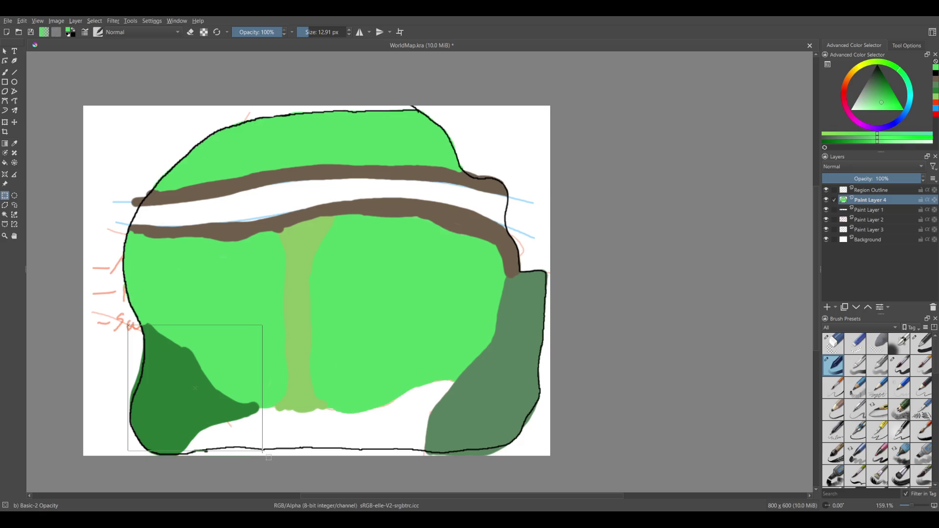
pyautogui.moveTo(269, 457); pyautogui.dragTo(270, 458)
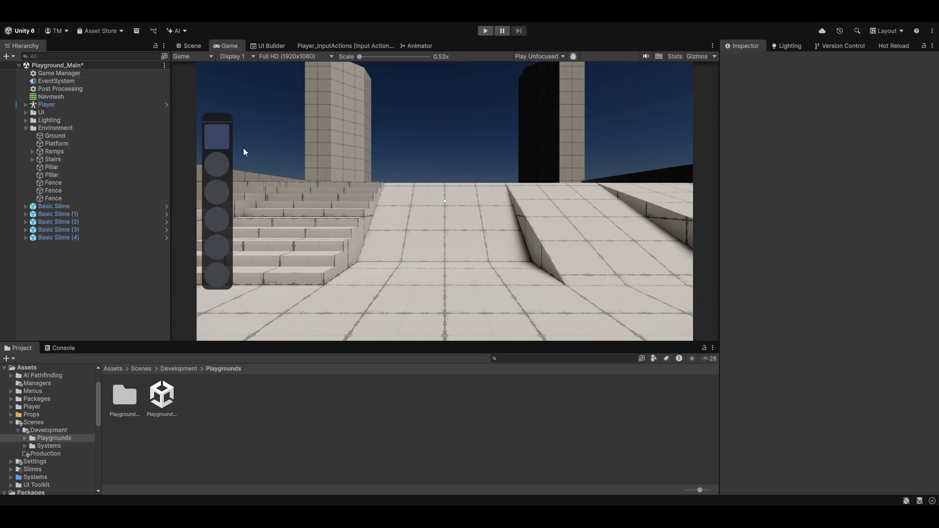
# Create a ProBuilder plane in the Scene view and set its position to 0, 0, 0.
pyautogui.click(190, 46)
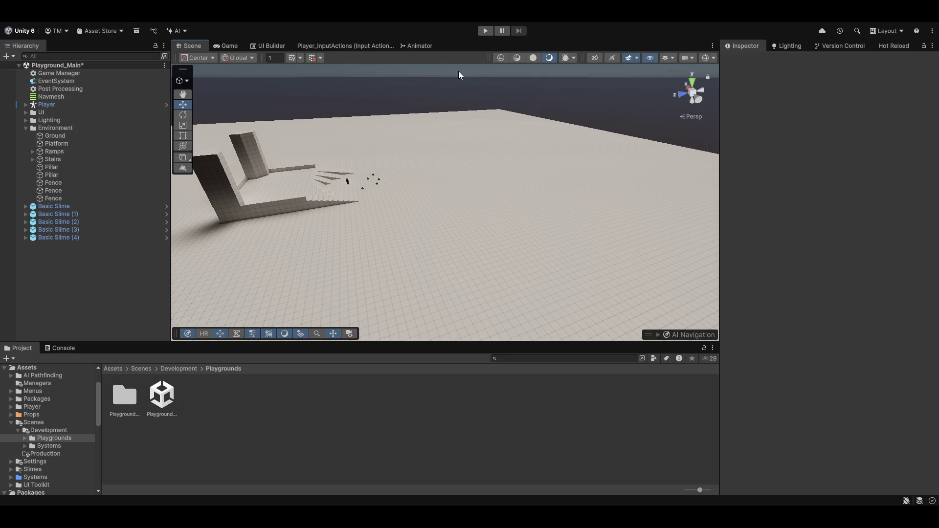
pyautogui.hotkey('ctrl', 'shift', 'k')
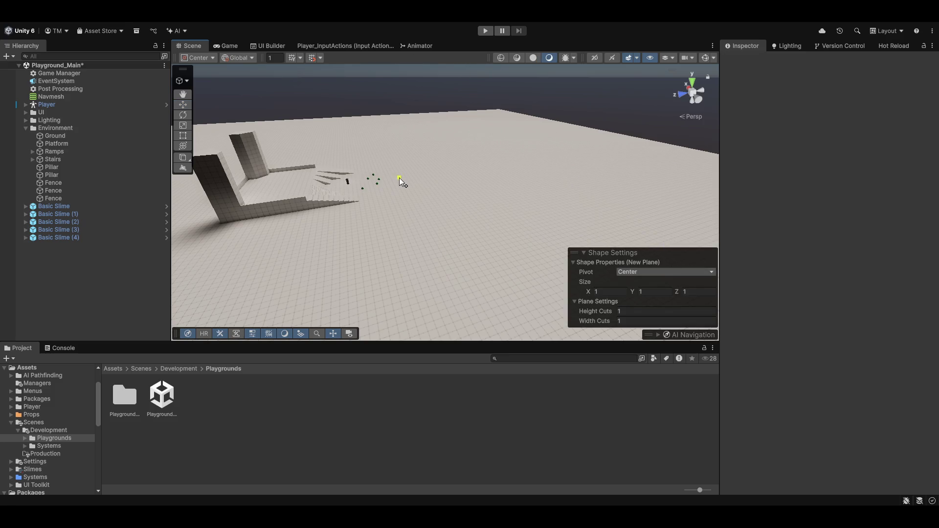
pyautogui.click(445, 193)
pyautogui.click(839, 100)
pyautogui.write('0')
pyautogui.press('Tab')
pyautogui.write('0')
pyautogui.press('Tab')
pyautogui.write('0')
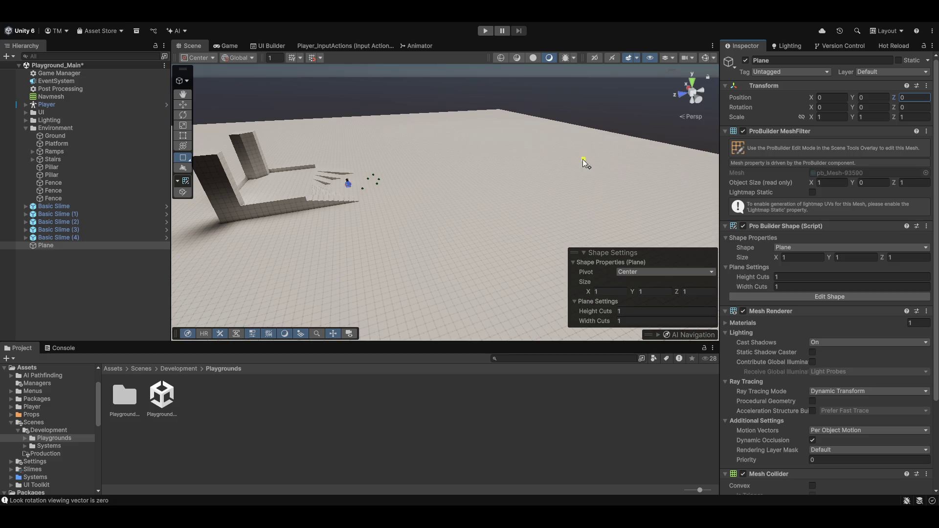
# Scale the plane to 115 by 1 by 115.
pyautogui.click(831, 184)
pyautogui.press('Tab')
pyautogui.press('Return')
pyautogui.write('15')
pyautogui.press('Tab')
pyautogui.press('Tab')
pyautogui.write('115')
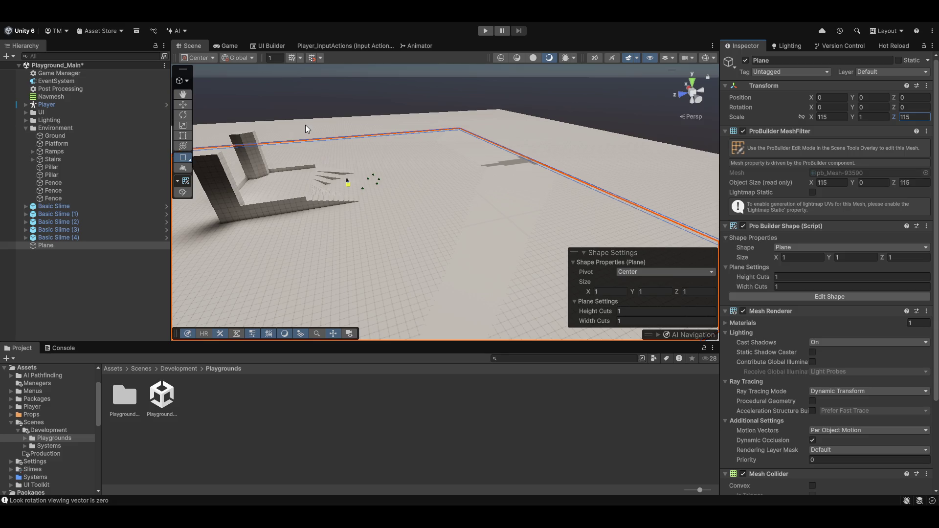
# Apply the green prototype material to the large plane.
pyautogui.moveTo(521, 107); pyautogui.dragTo(357, 95)
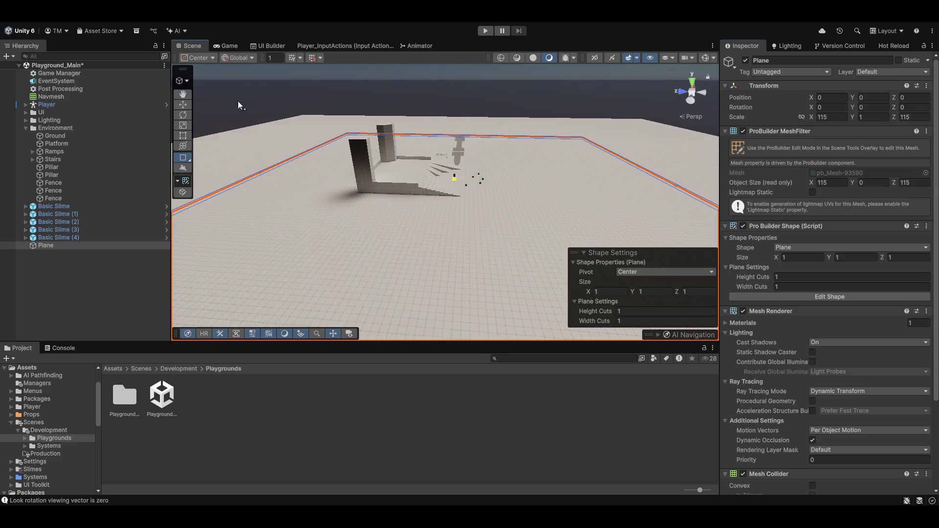
pyautogui.click(182, 80)
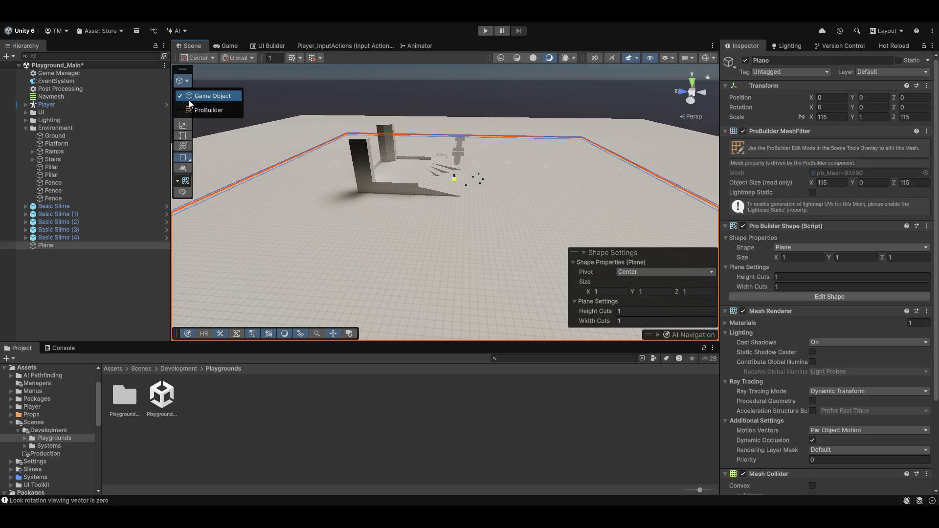
pyautogui.click(203, 110)
pyautogui.moveTo(527, 155); pyautogui.dragTo(387, 152)
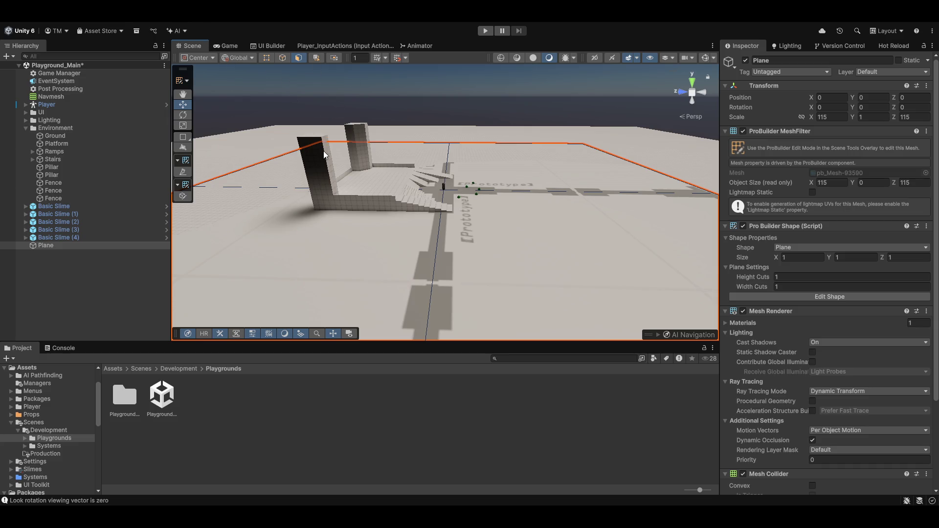
pyautogui.click(187, 82)
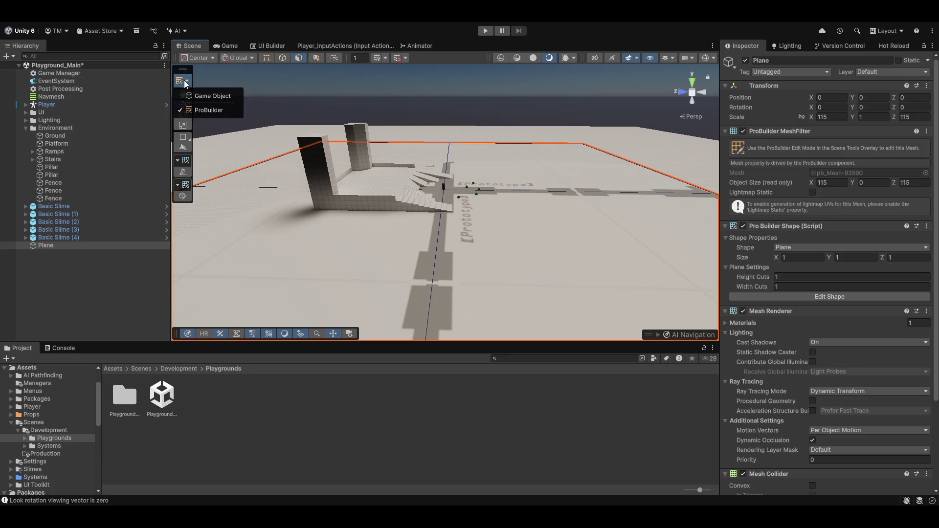
pyautogui.click(198, 95)
pyautogui.click(185, 184)
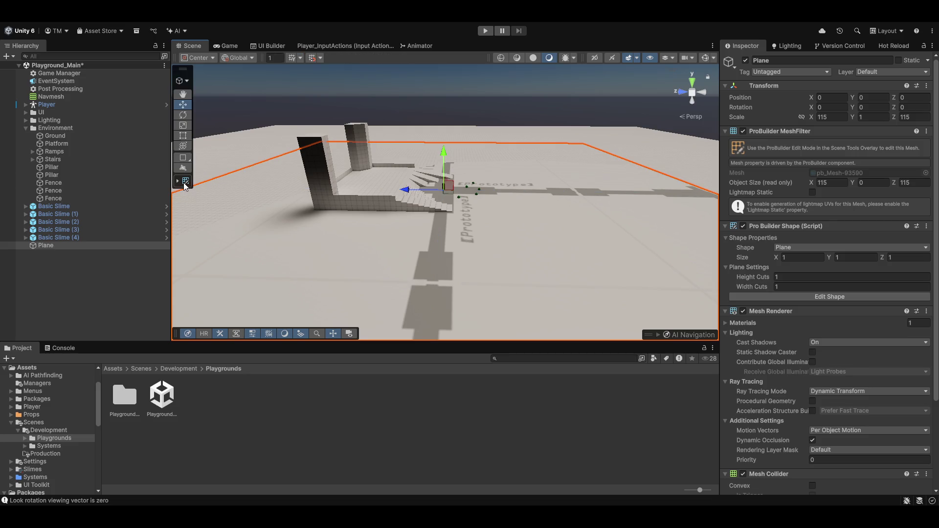
pyautogui.click(514, 184)
pyautogui.click(487, 212)
pyautogui.scroll(-3, 430, 227)
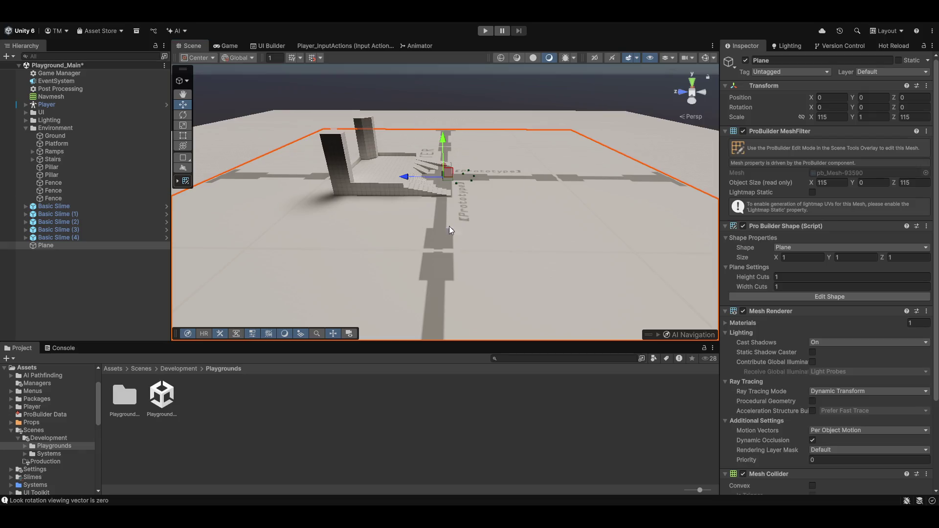
pyautogui.hotkey('alt', '1')
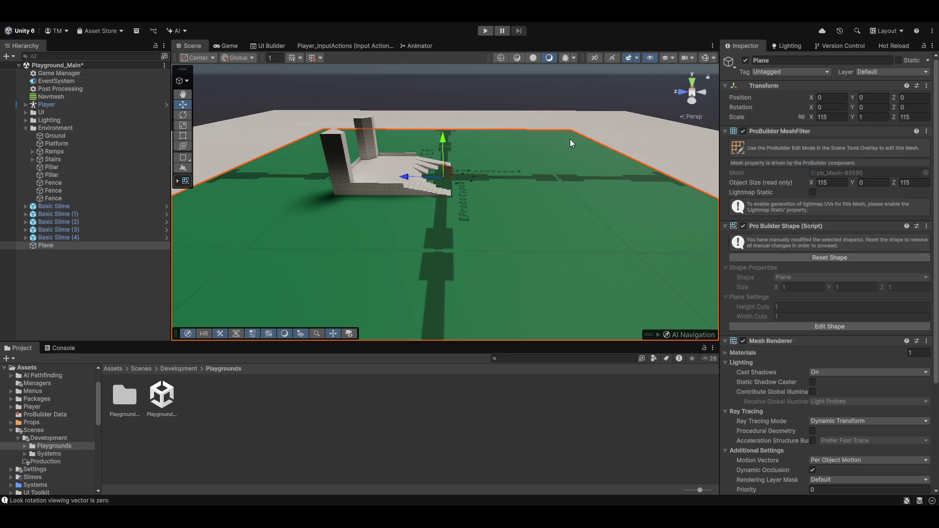
# Reset the plane's scale to 1 on every axis.
pyautogui.click(832, 117)
pyautogui.write('1')
pyautogui.click(915, 117)
pyautogui.write('1')
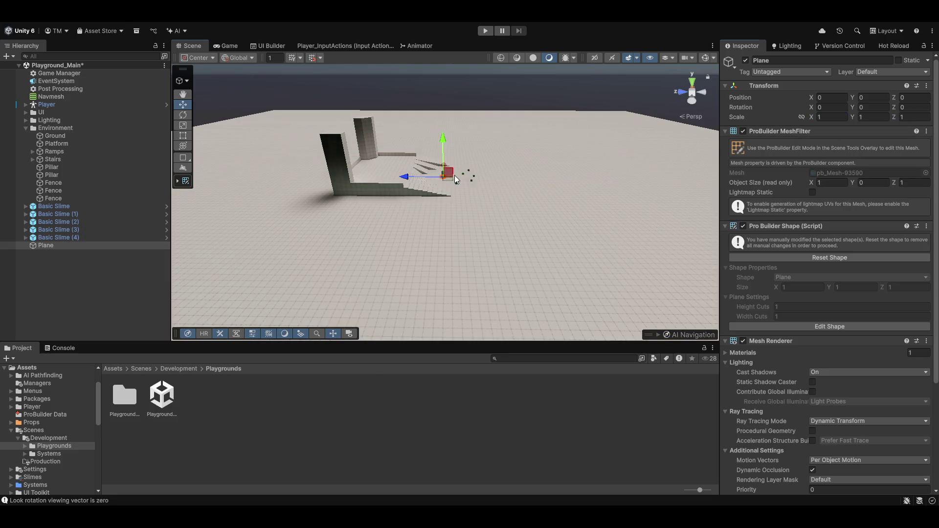
pyautogui.press('Return')
pyautogui.scroll(-2, 455, 179)
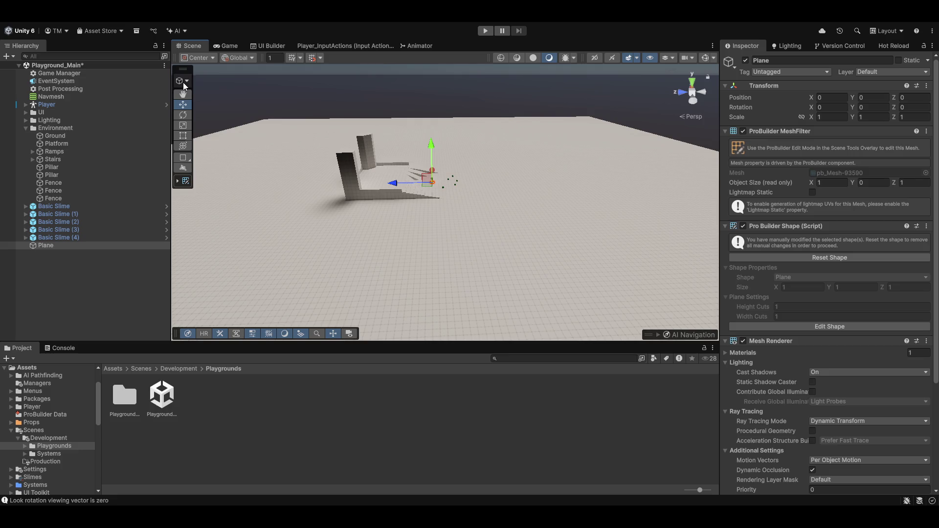
# Open ProBuilder's Edit Shape tool and enter 115 as the plane's width.
pyautogui.click(185, 81)
pyautogui.click(184, 182)
pyautogui.click(179, 182)
pyautogui.click(182, 192)
pyautogui.click(832, 182)
pyautogui.write('115')
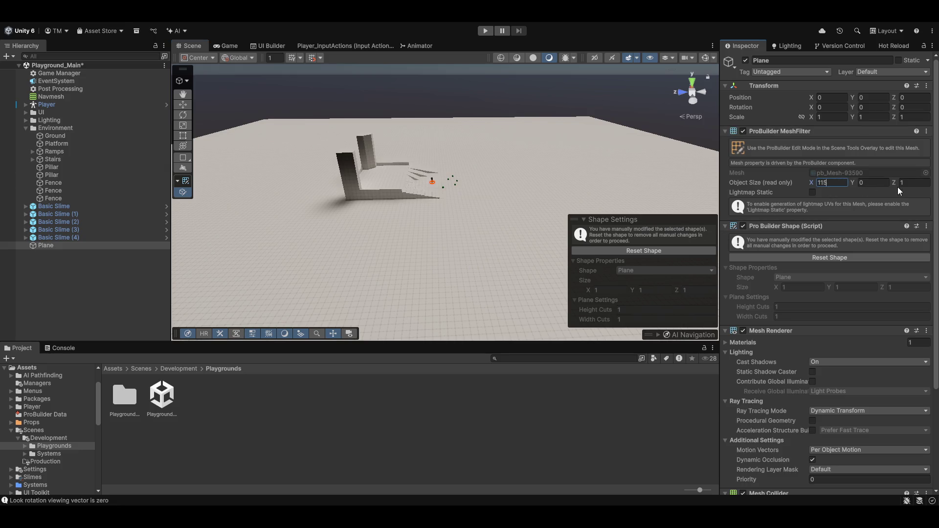
pyautogui.click(625, 275)
# Reset the shape and set its width and depth to 115.
pyautogui.click(643, 250)
pyautogui.click(609, 292)
pyautogui.write('115')
pyautogui.click(700, 292)
pyautogui.write('115')
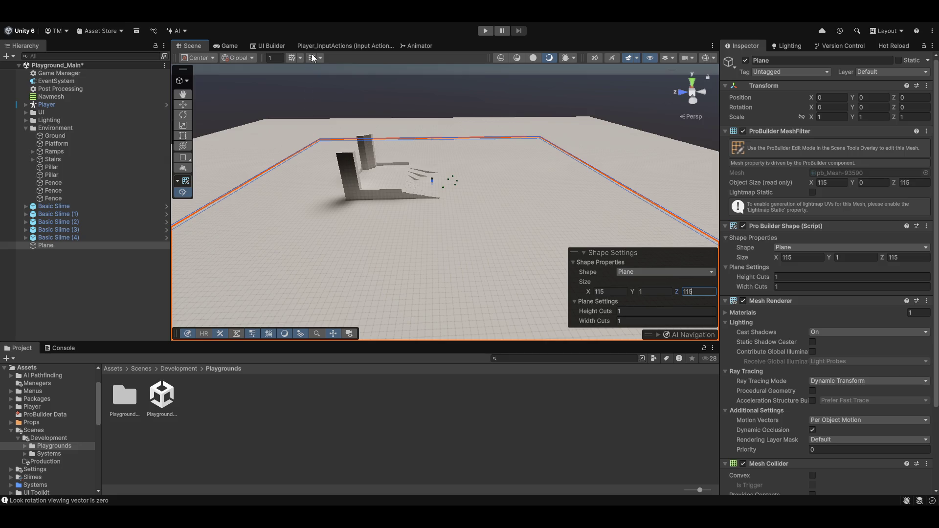
pyautogui.click(509, 159)
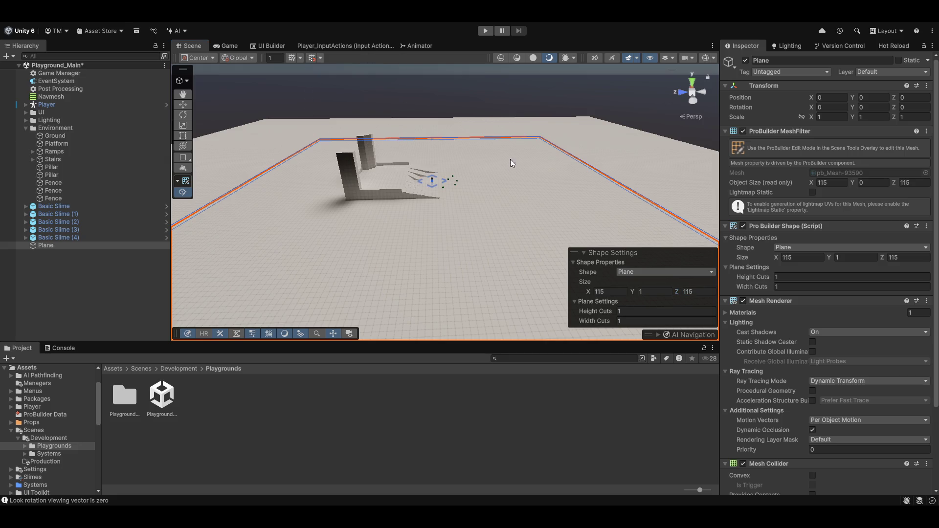
pyautogui.click(447, 247)
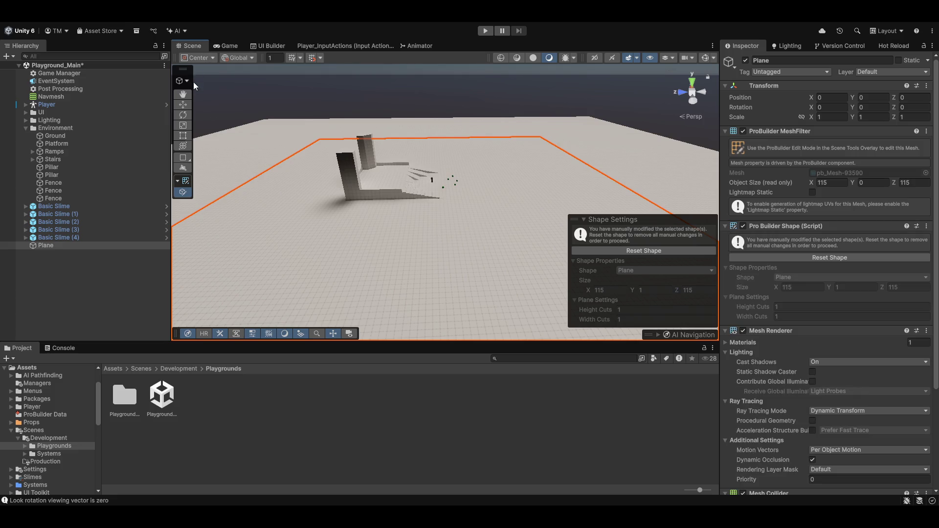
# Raise the plane about 0.5 upward with the Move tool.
pyautogui.click(183, 104)
pyautogui.moveTo(433, 158)
pyautogui.mouseDown()
pyautogui.moveTo(497, 184)
pyautogui.moveTo(316, 263)
pyautogui.moveTo(209, 256)
pyautogui.mouseUp()
pyautogui.scroll(-2, 393, 233)
pyautogui.scroll(1, 277, 257)
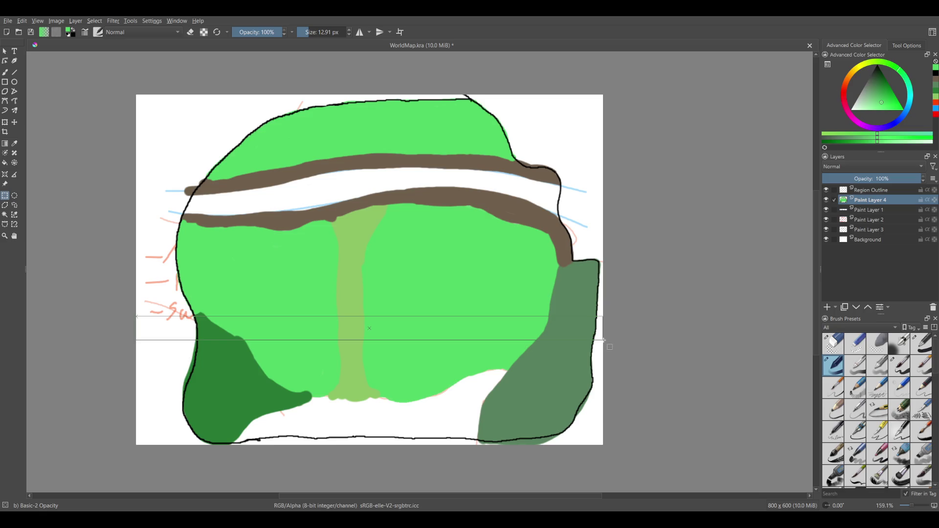
# Select the lower-left dark green forest patch with a rectangle, then select Unity's grey Ground.
pyautogui.moveTo(604, 340)
pyautogui.mouseDown()
pyautogui.moveTo(180, 315)
pyautogui.moveTo(314, 444)
pyautogui.mouseUp()
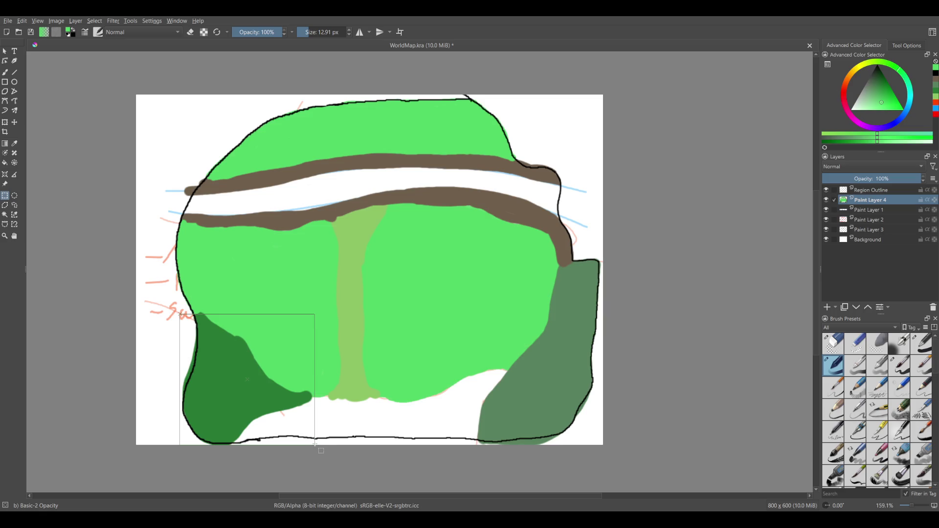
pyautogui.moveTo(315, 444); pyautogui.dragTo(313, 443)
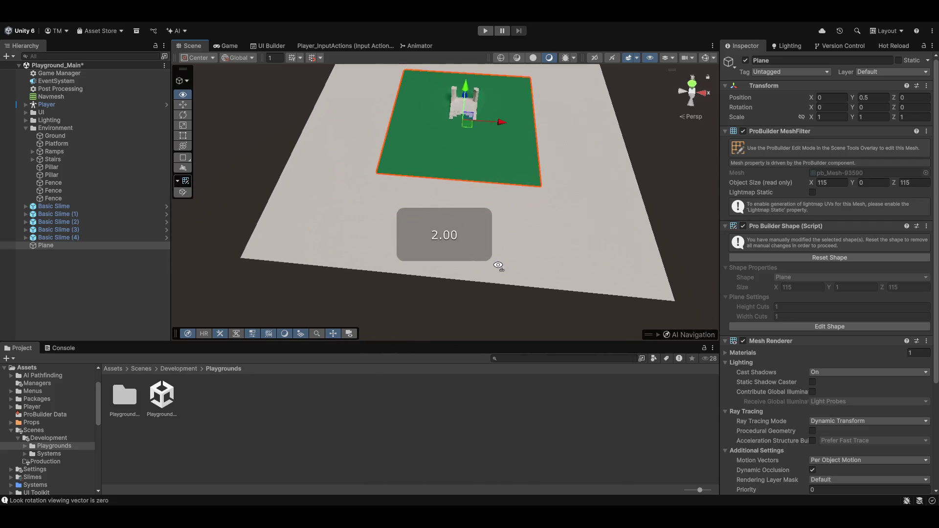
pyautogui.moveTo(499, 265)
pyautogui.mouseDown()
pyautogui.moveTo(468, 300)
pyautogui.moveTo(505, 245)
pyautogui.mouseUp()
pyautogui.click(495, 230)
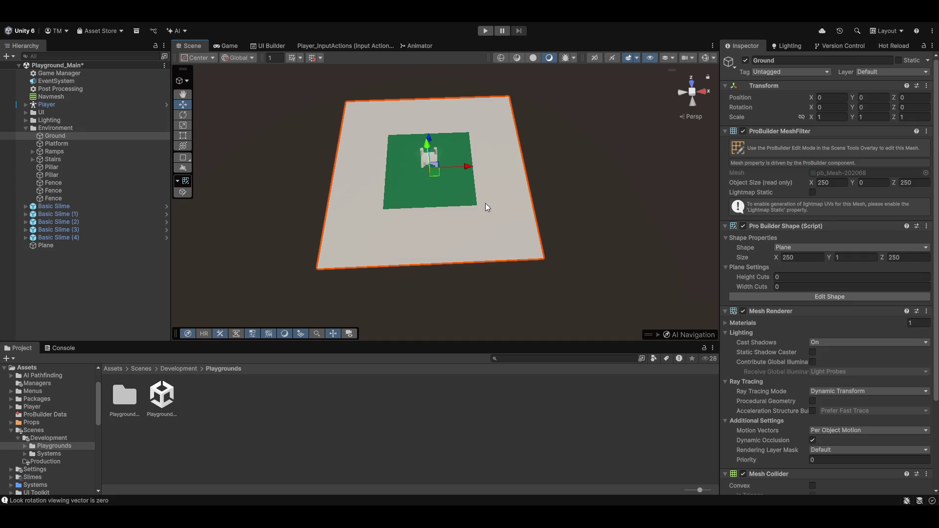
# Hide the Ground and create a new ProBuilder plane at position 0, 0, 0.
pyautogui.click(422, 187)
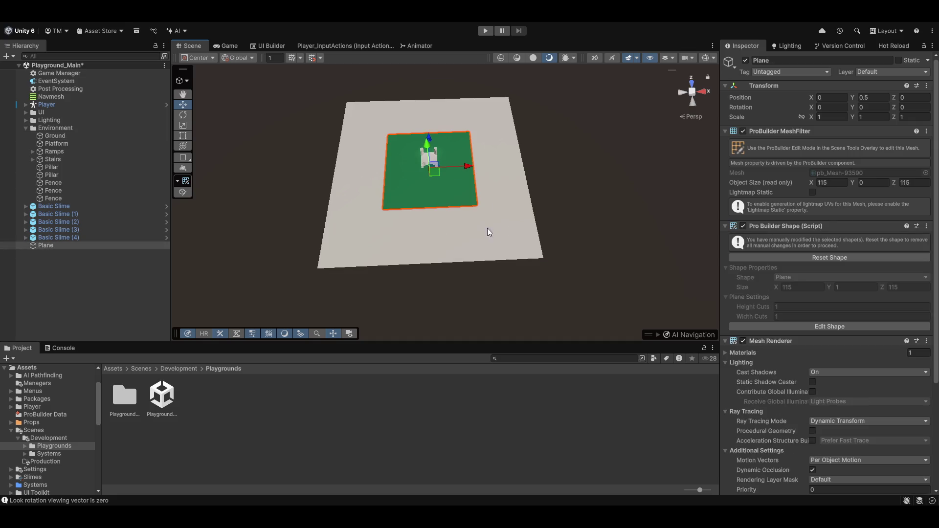
pyautogui.click(435, 227)
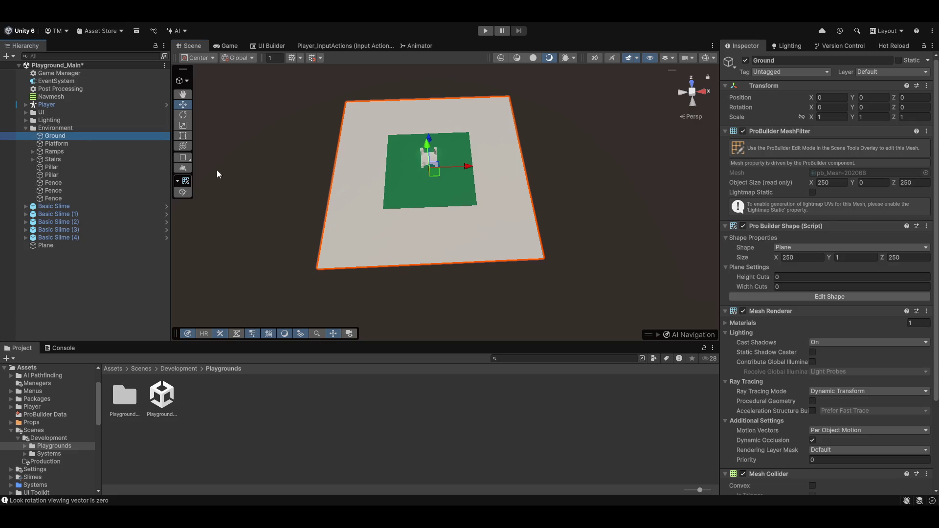
pyautogui.press('h')
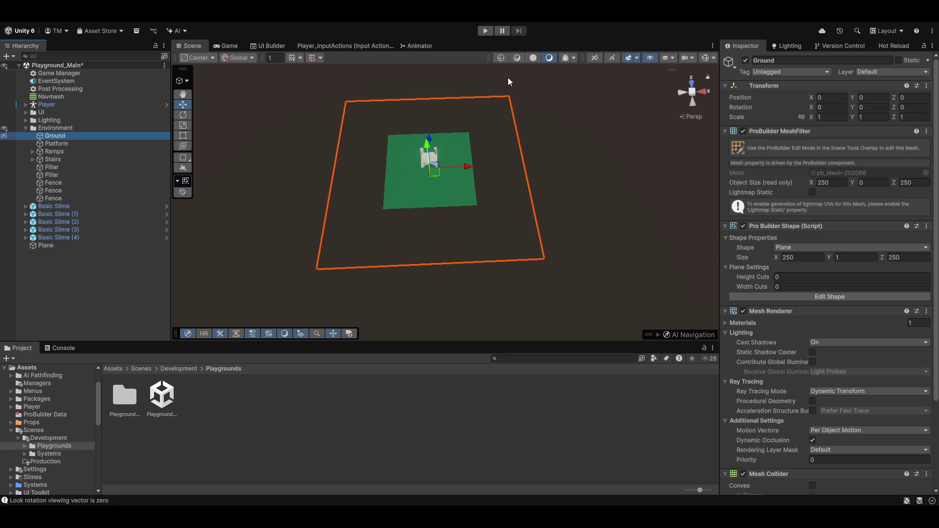
pyautogui.hotkey('ctrl', 'shift', 'k')
pyautogui.click(413, 183)
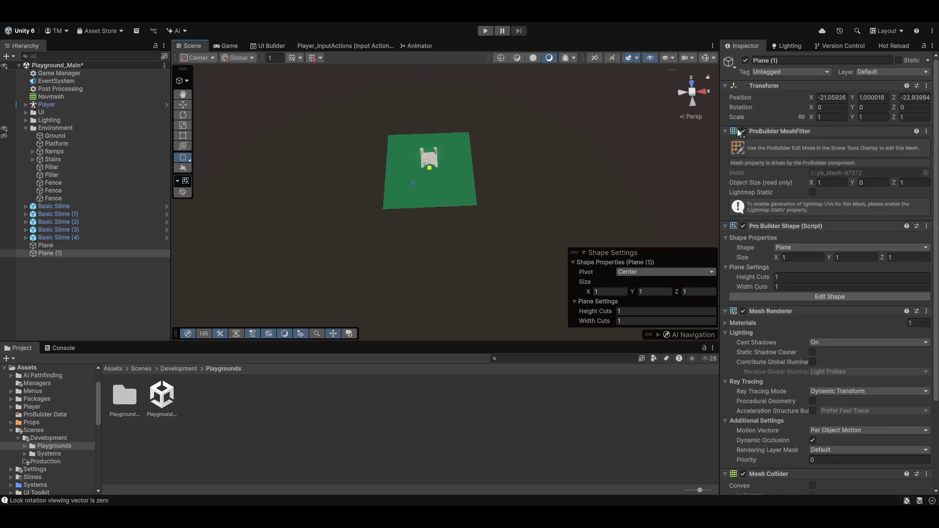
pyautogui.click(831, 98)
pyautogui.write('0')
pyautogui.press('Tab')
pyautogui.write('0')
# Set the new plane's shape size to 400 by 400.
pyautogui.press('Tab')
pyautogui.write('0')
pyautogui.click(612, 289)
pyautogui.write('25')
pyautogui.press('Tab')
pyautogui.press('Tab')
pyautogui.write('250')
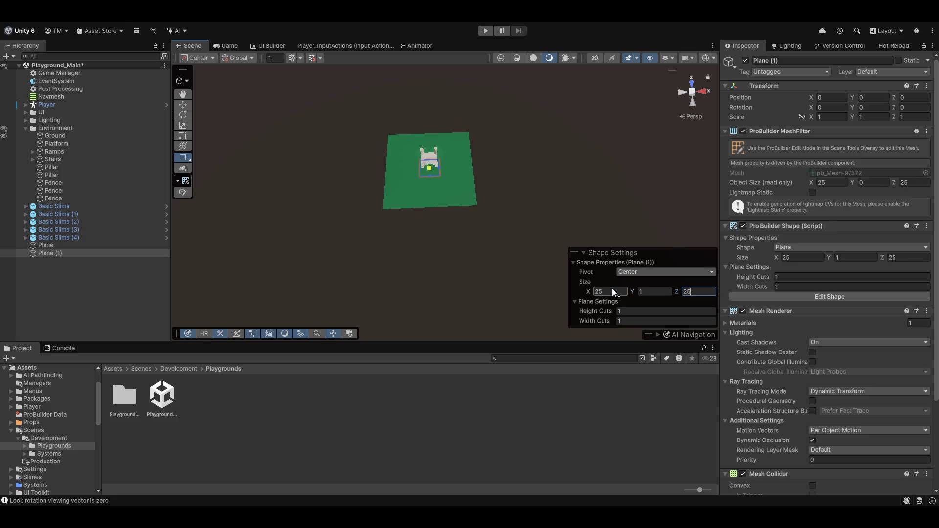
pyautogui.hotkey('shift', 'Tab')
pyautogui.hotkey('shift', 'Tab')
pyautogui.write('250')
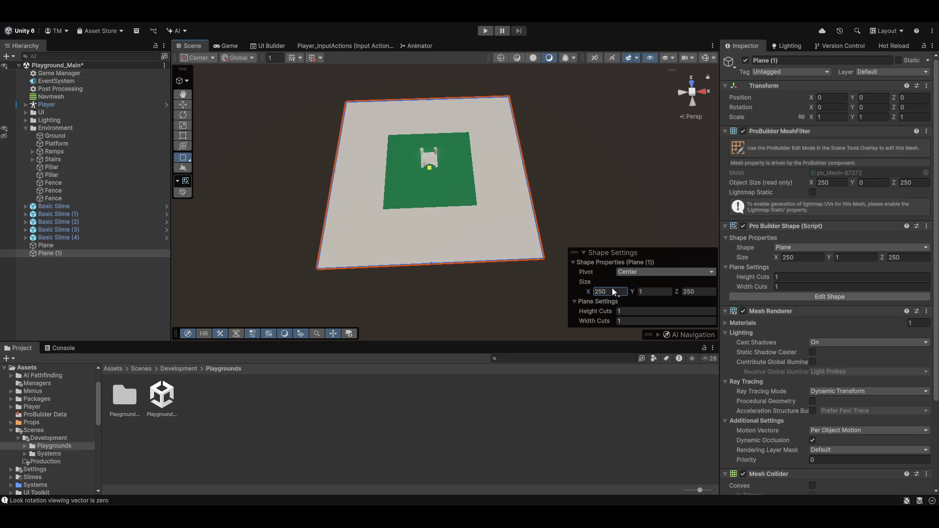
pyautogui.write('400')
pyautogui.press('Tab')
pyautogui.press('Tab')
pyautogui.write('40')
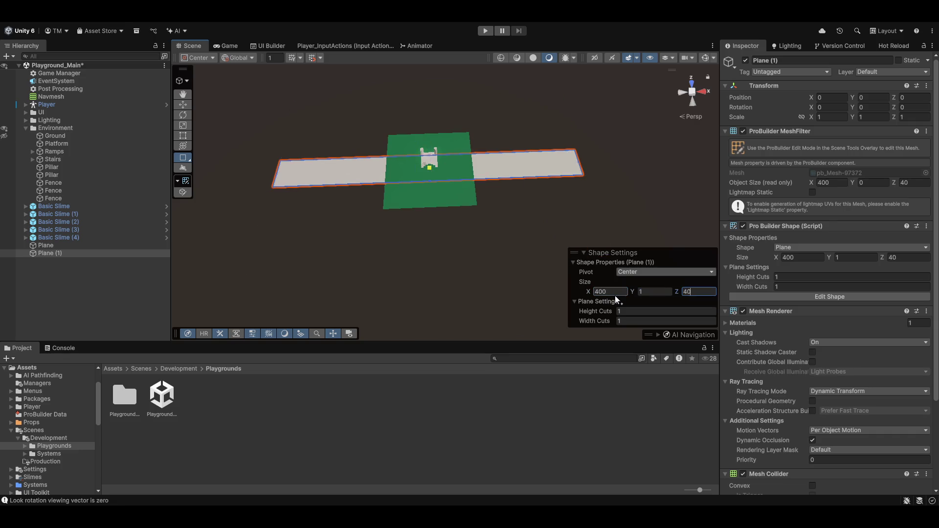
pyautogui.write('0')
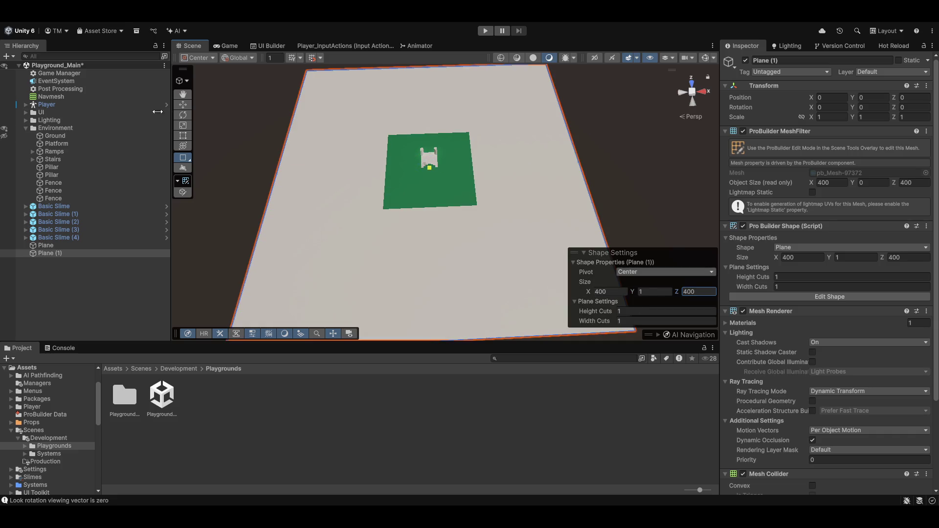
pyautogui.keyDown('alt'); pyautogui.moveTo(245, 100); pyautogui.dragTo(390, 196); pyautogui.keyUp('alt')
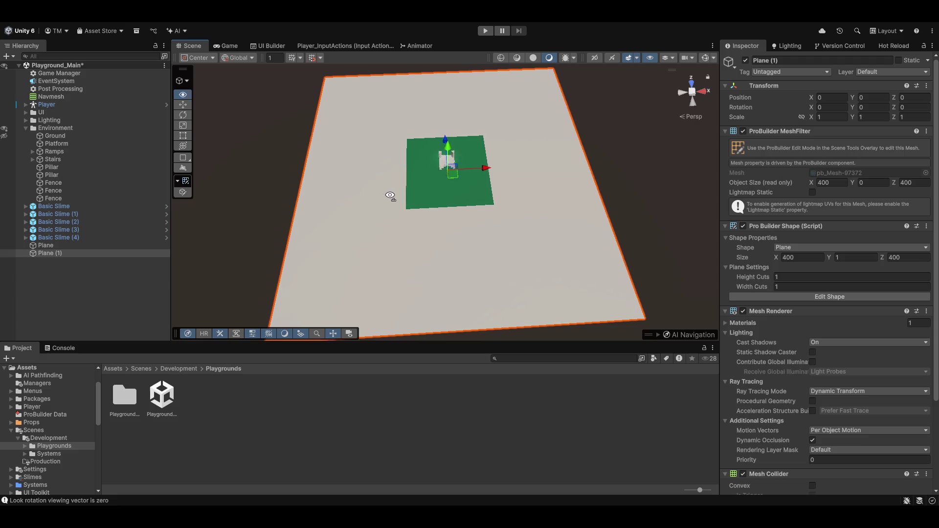
# Nudge the green plane and move the Player onto it.
pyautogui.click(459, 198)
pyautogui.moveTo(445, 177)
pyautogui.mouseDown()
pyautogui.moveTo(351, 272)
pyautogui.moveTo(442, 233)
pyautogui.mouseUp()
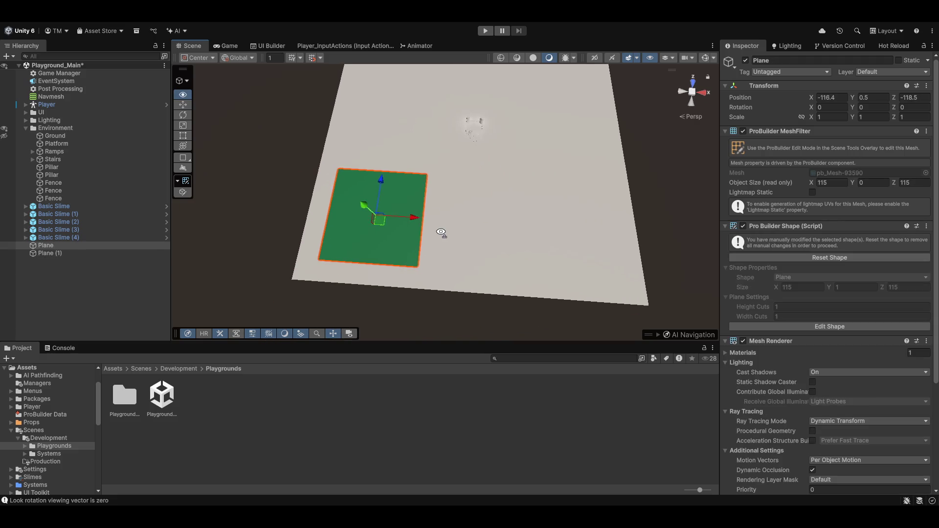
pyautogui.click(61, 105)
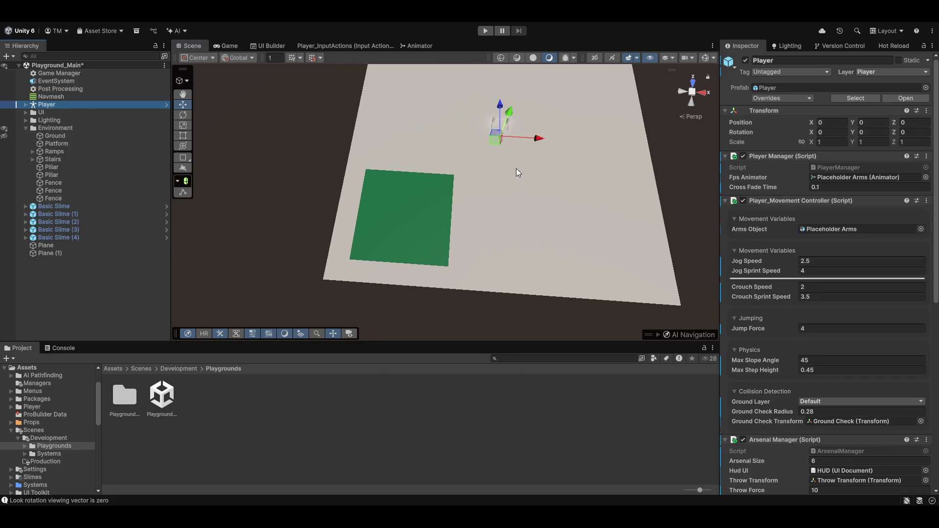
pyautogui.moveTo(495, 139)
pyautogui.mouseDown()
pyautogui.moveTo(409, 210)
pyautogui.moveTo(454, 226)
pyautogui.mouseUp()
# Select the green plane and start playing the scene.
pyautogui.scroll(2, 453, 227)
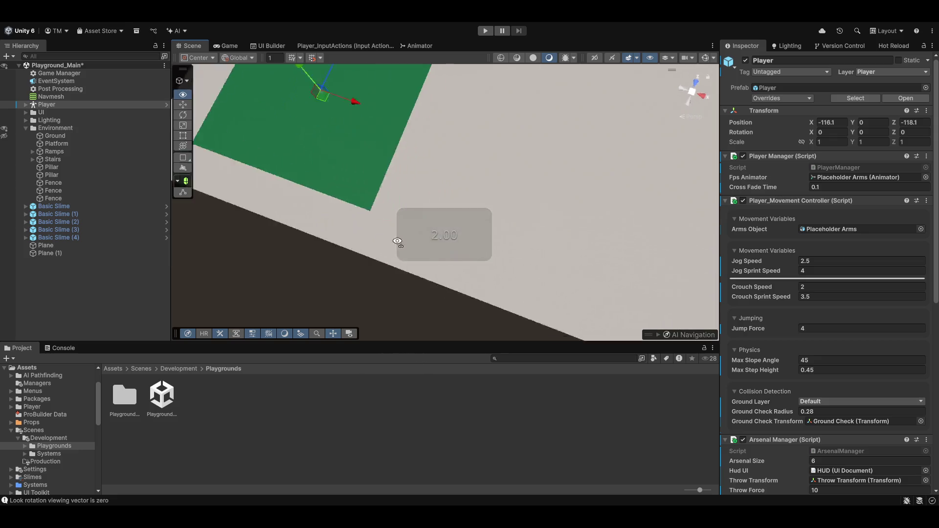
pyautogui.moveTo(434, 248); pyautogui.dragTo(226, 114)
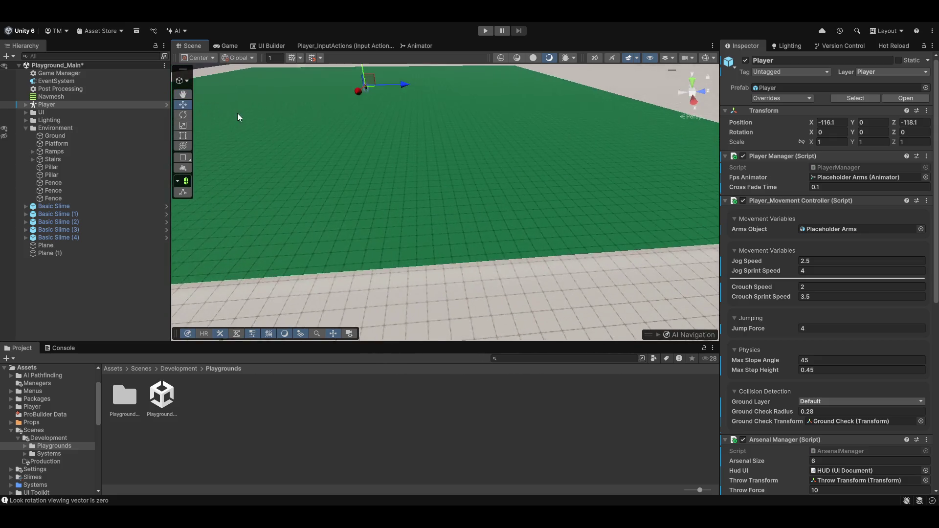
pyautogui.click(424, 195)
pyautogui.moveTo(424, 196)
pyautogui.keyDown('alt'); pyautogui.mouseDown()
pyautogui.moveTo(393, 113)
pyautogui.moveTo(414, 116)
pyautogui.mouseUp(); pyautogui.keyUp('alt')
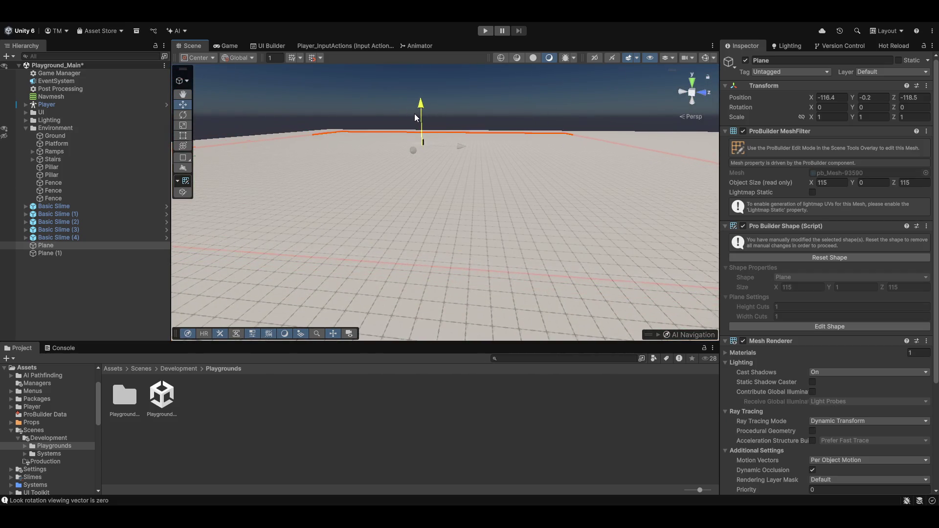
pyautogui.click(487, 31)
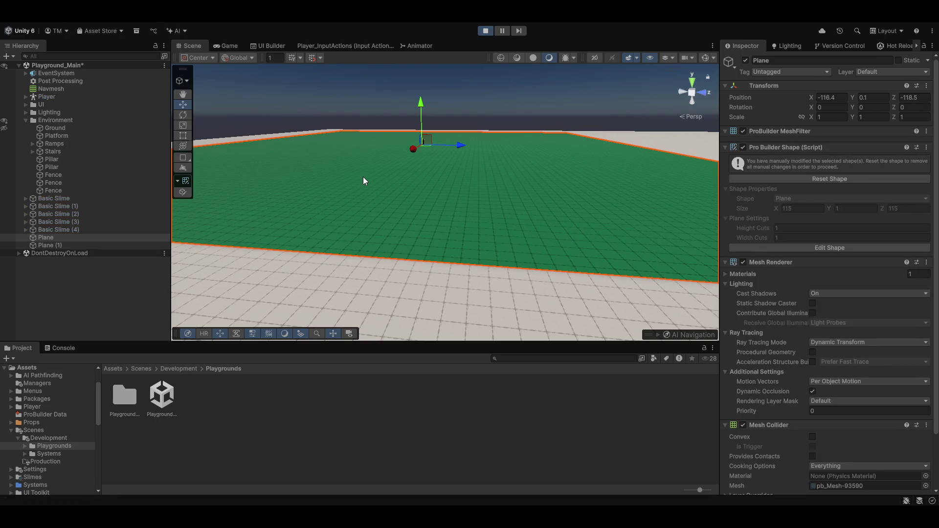
# Test the green ground in the Game view, then stop Play and return to Scene editing.
pyautogui.click(227, 47)
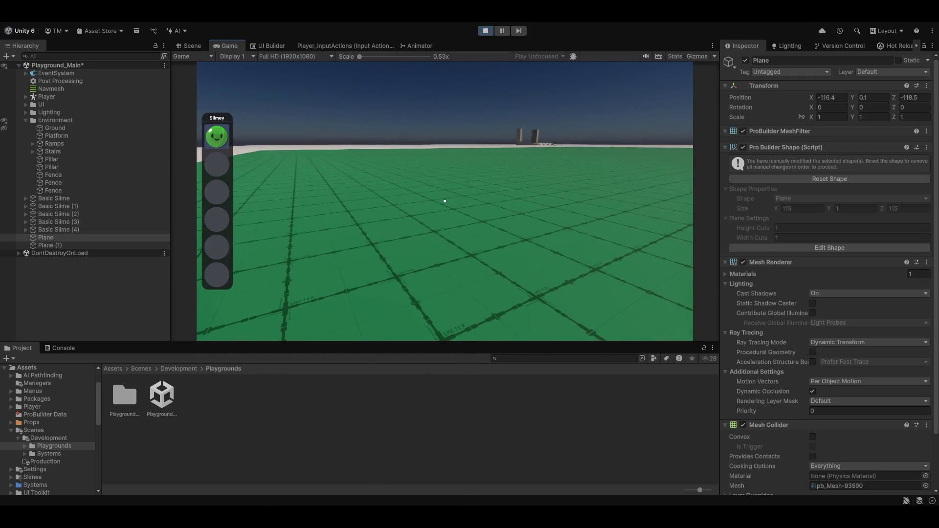
pyautogui.click(486, 31)
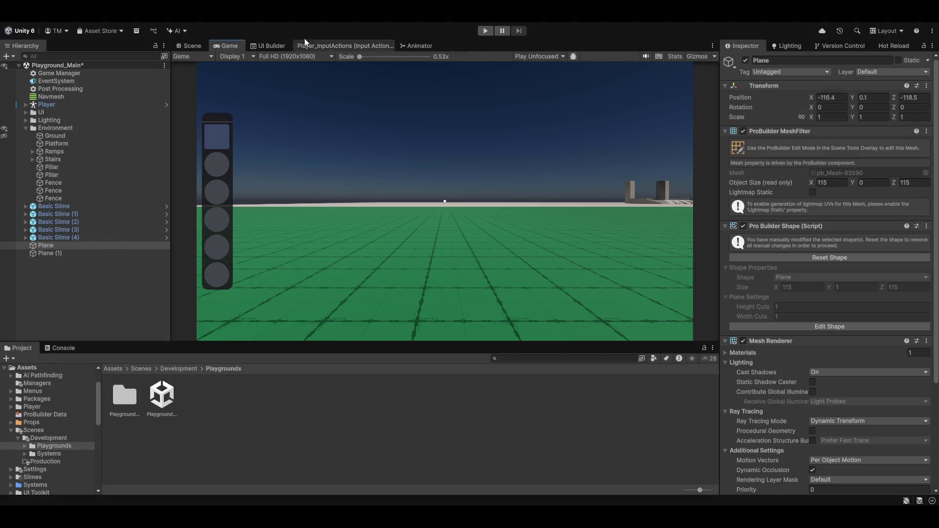
pyautogui.click(188, 46)
pyautogui.moveTo(386, 144)
pyautogui.mouseDown()
pyautogui.moveTo(431, 225)
pyautogui.moveTo(673, 249)
pyautogui.moveTo(407, 218)
pyautogui.moveTo(359, 244)
pyautogui.mouseUp()
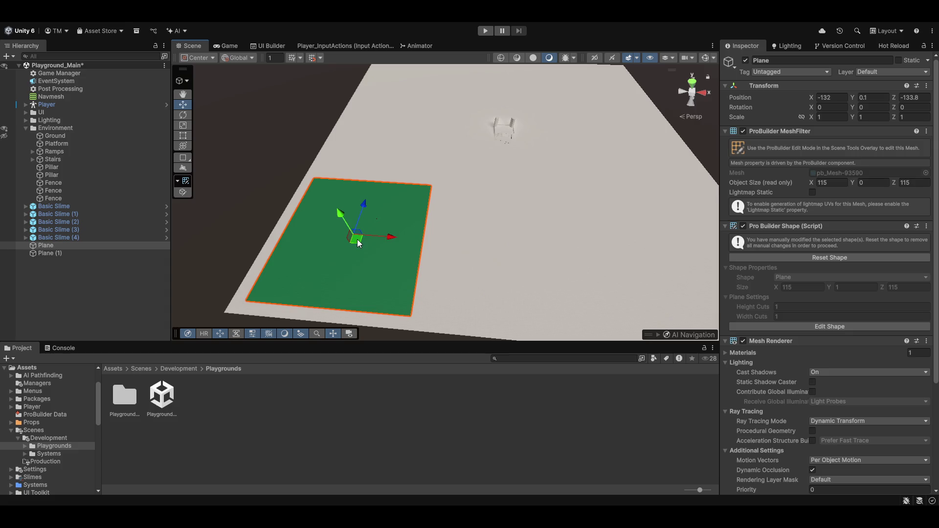
# Drag the green plane toward the ground's centre, to about X 6.3, Z -44.4.
pyautogui.moveTo(358, 244)
pyautogui.mouseDown()
pyautogui.moveTo(451, 157)
pyautogui.moveTo(465, 185)
pyautogui.mouseUp()
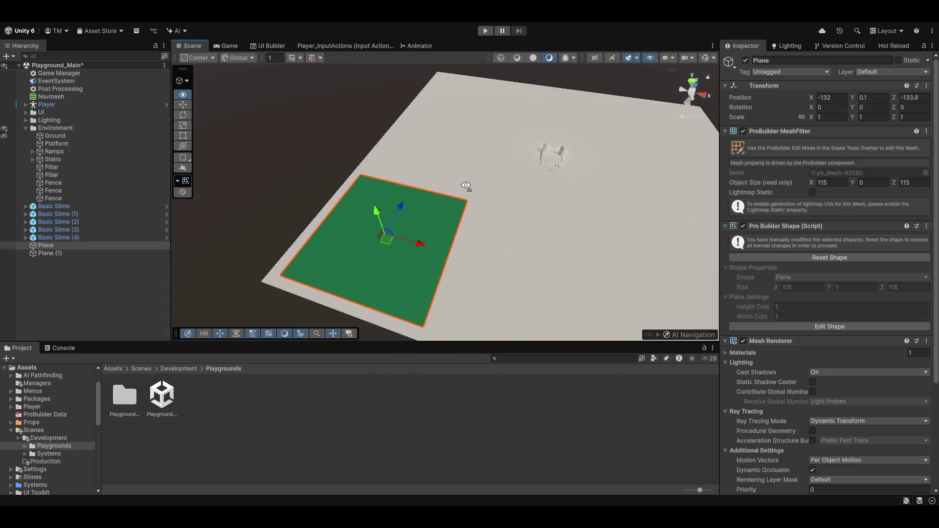
pyautogui.moveTo(465, 185); pyautogui.dragTo(509, 220)
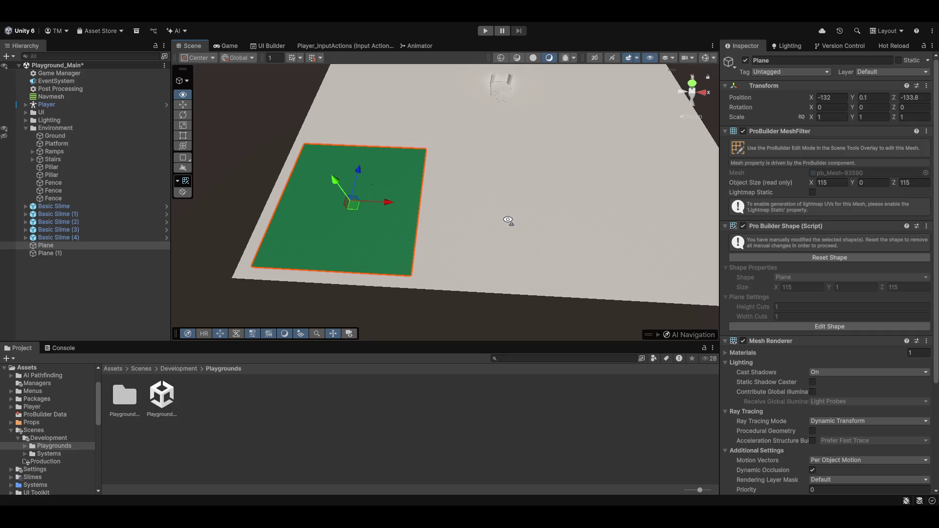
pyautogui.moveTo(505, 208)
pyautogui.mouseDown()
pyautogui.moveTo(470, 202)
pyautogui.moveTo(482, 215)
pyautogui.mouseUp()
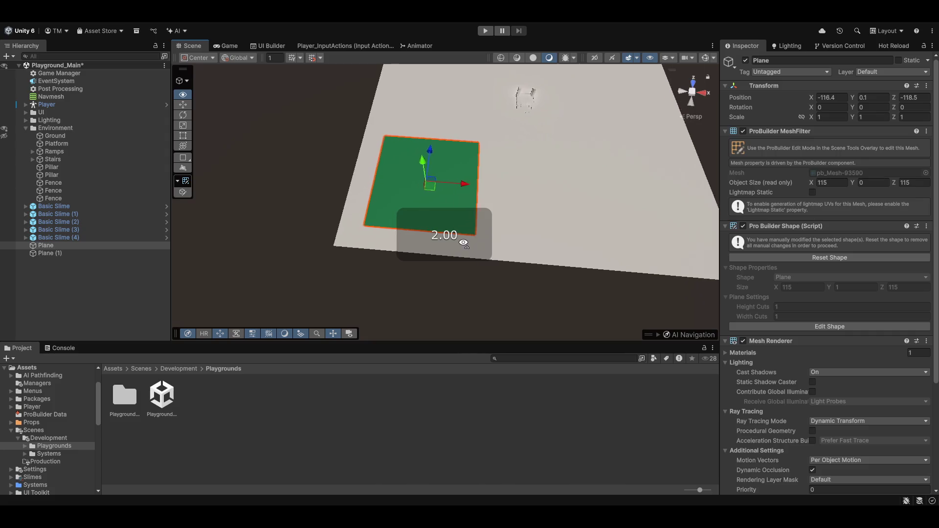
pyautogui.moveTo(387, 201); pyautogui.dragTo(484, 171)
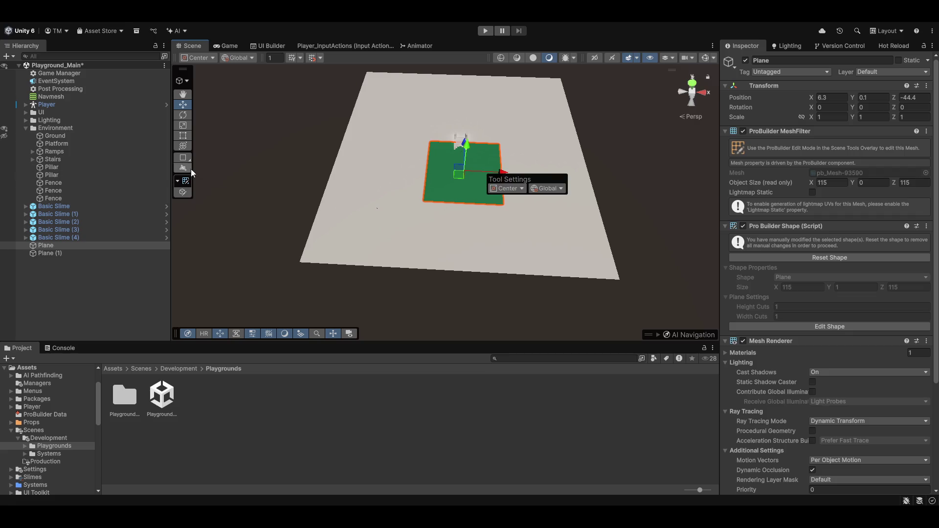
pyautogui.click(184, 126)
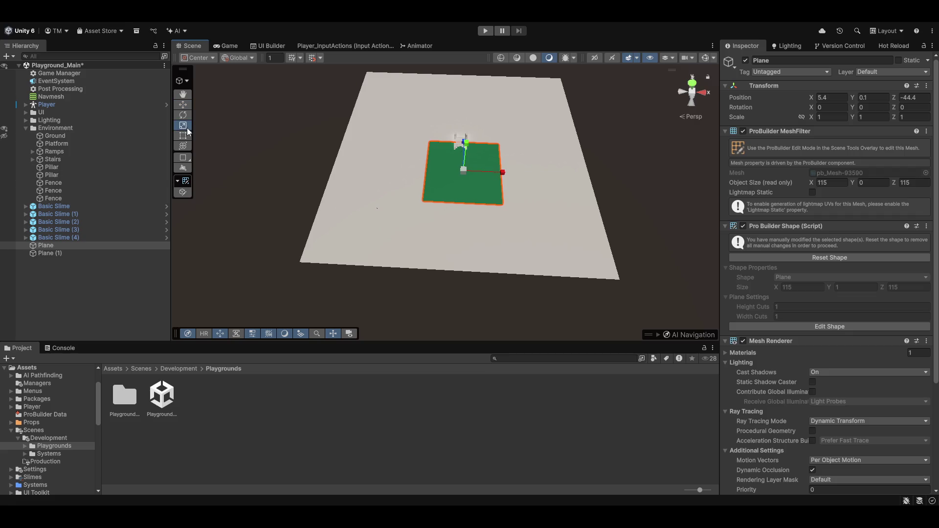
pyautogui.moveTo(503, 172); pyautogui.dragTo(579, 195)
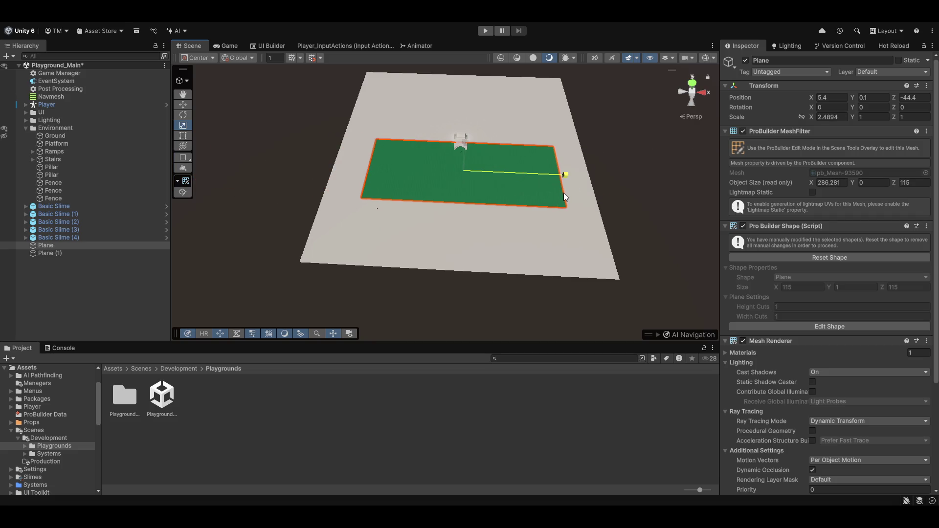
pyautogui.moveTo(465, 150); pyautogui.dragTo(460, 120)
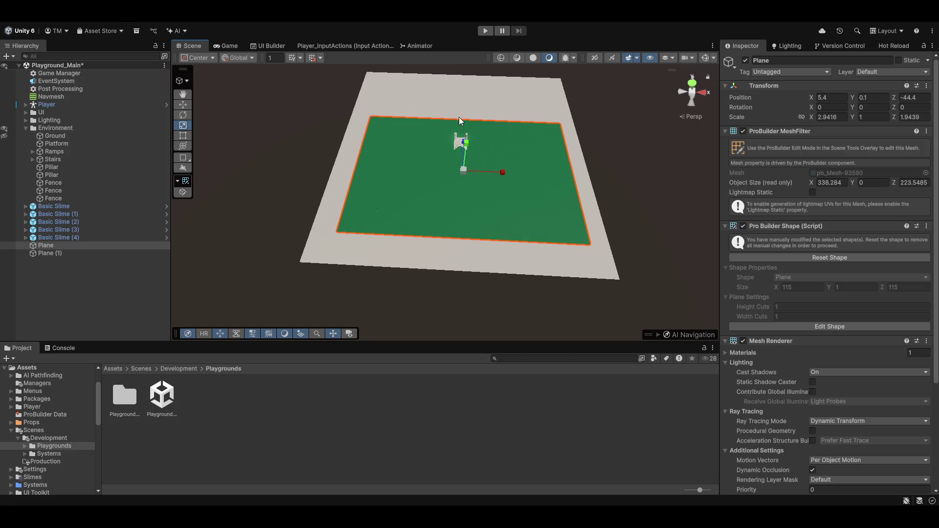
pyautogui.press('w')
pyautogui.moveTo(462, 140); pyautogui.dragTo(460, 88)
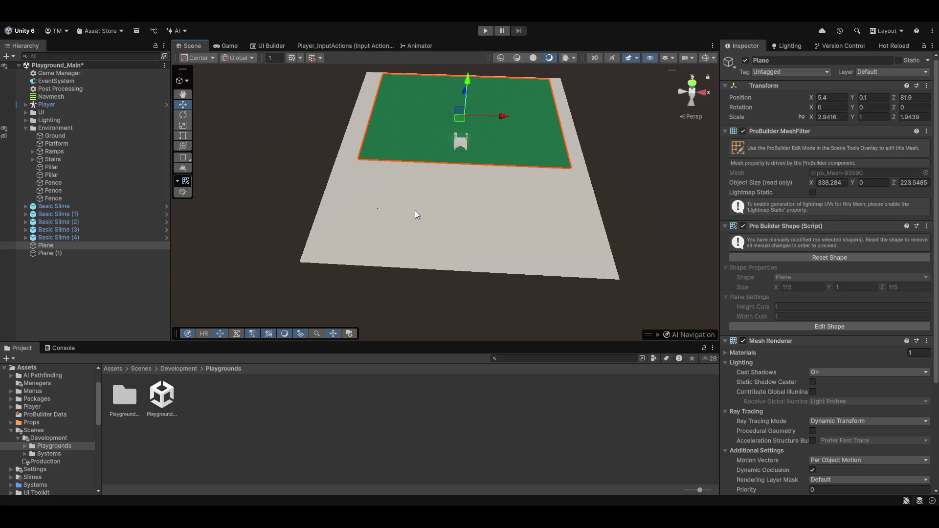
pyautogui.hotkey('ctrl', 'z')
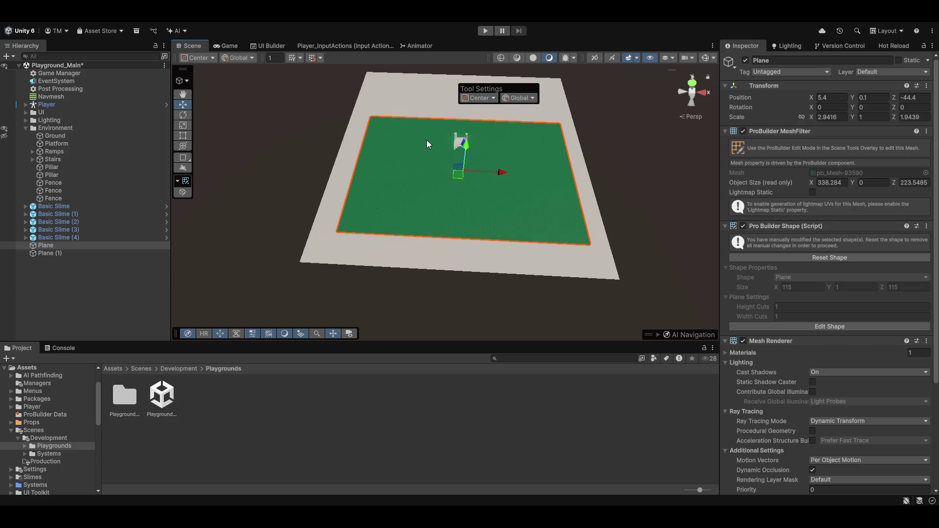
pyautogui.hotkey('ctrl', 'z')
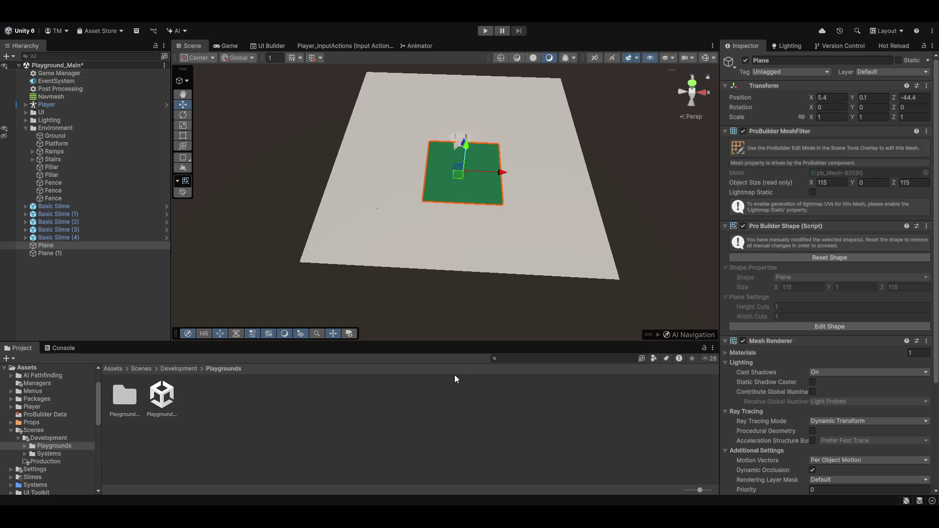
pyautogui.moveTo(490, 293); pyautogui.dragTo(518, 190)
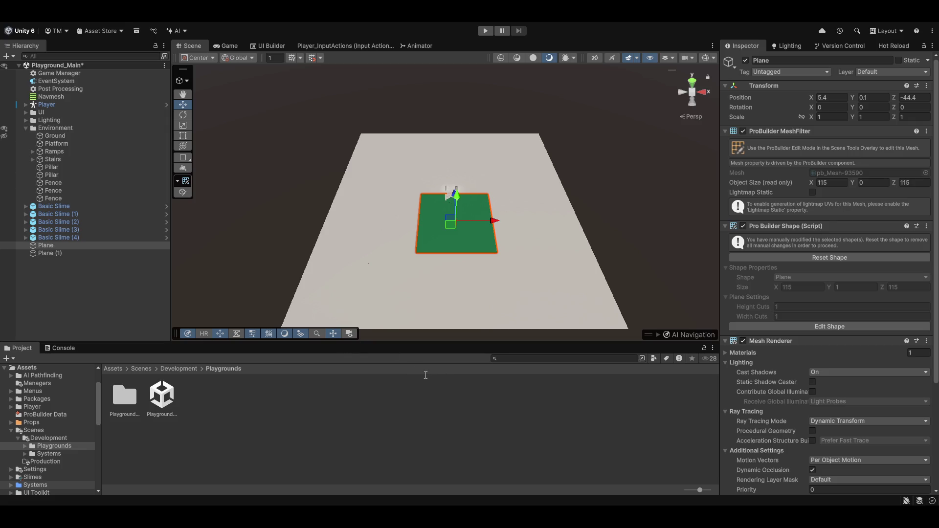
pyautogui.press('e')
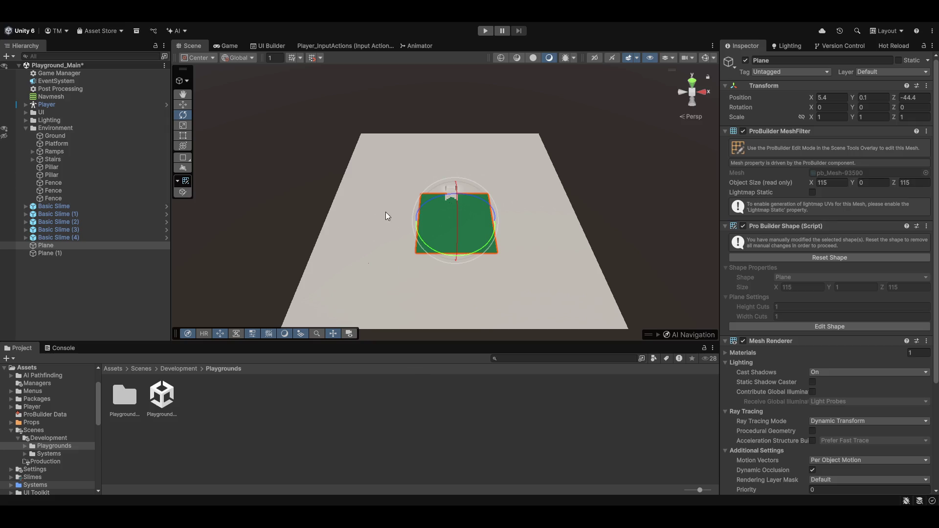
pyautogui.moveTo(468, 220); pyautogui.dragTo(394, 303)
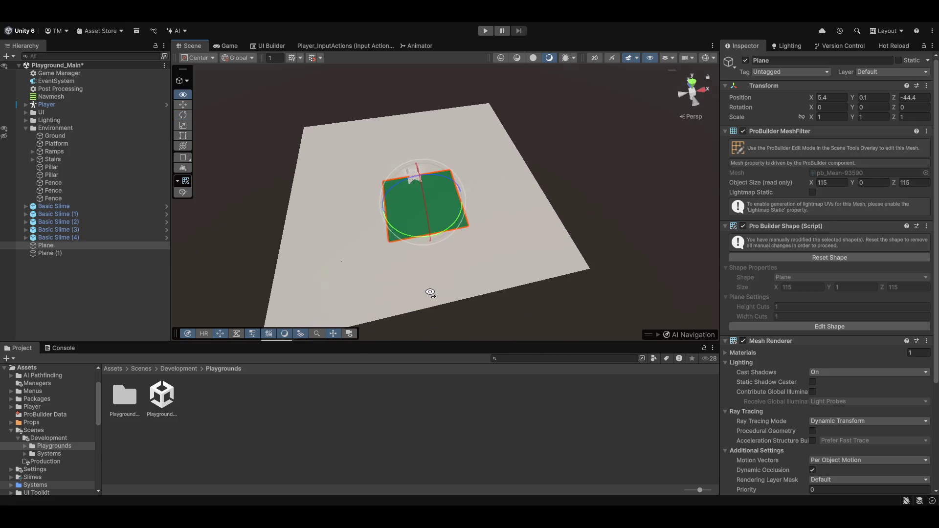
pyautogui.press('w')
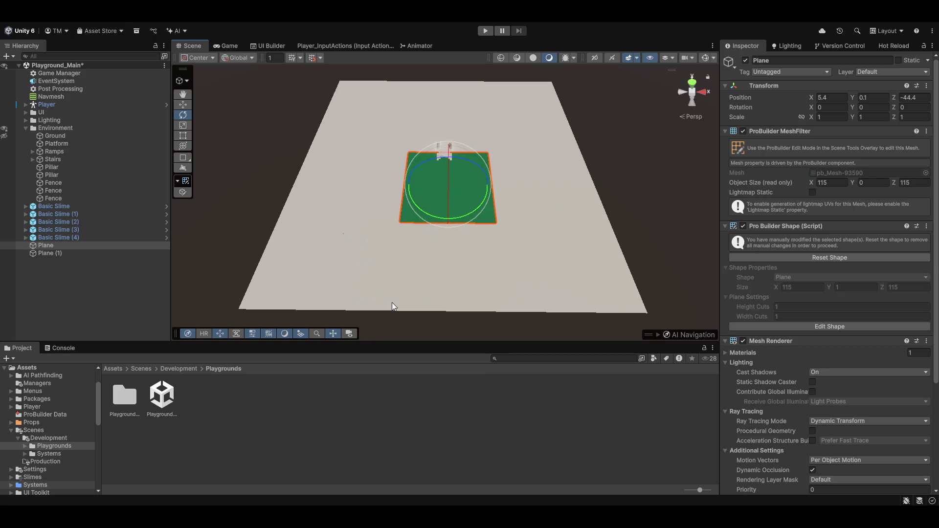
pyautogui.moveTo(433, 222)
pyautogui.mouseDown()
pyautogui.moveTo(454, 236)
pyautogui.moveTo(441, 238)
pyautogui.mouseUp()
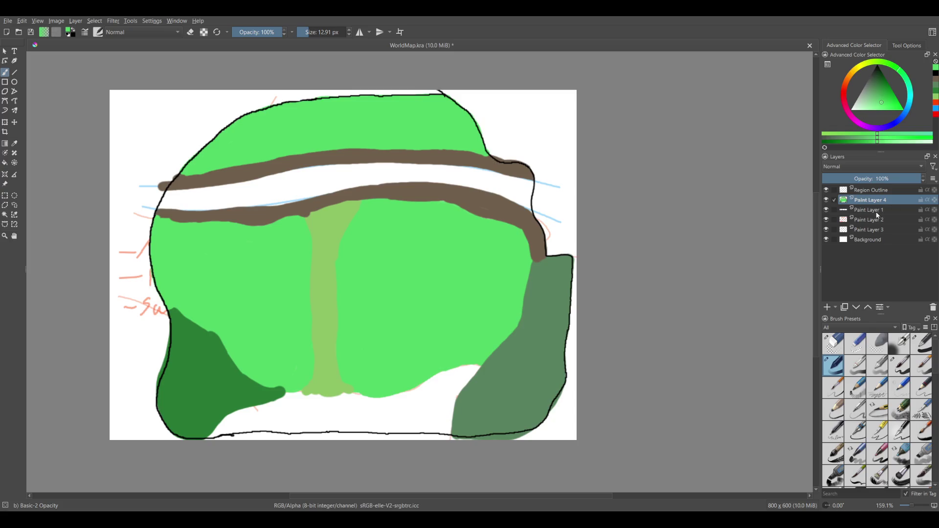
pyautogui.click(827, 200)
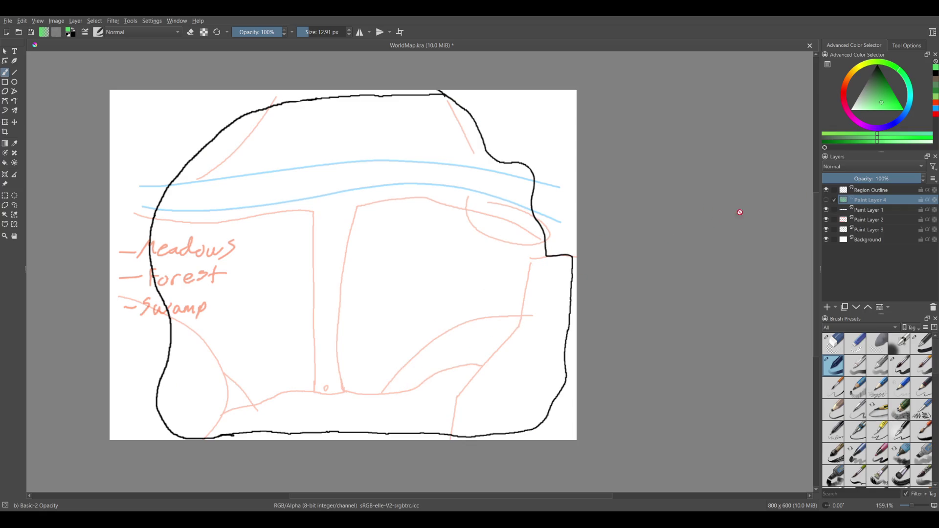
pyautogui.click(827, 200)
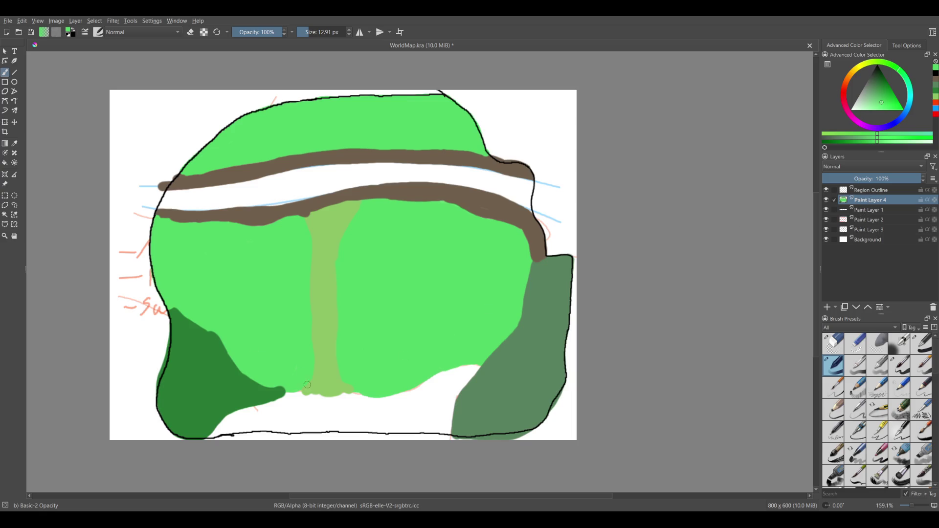
pyautogui.scroll(2, 310, 367)
pyautogui.hotkey('ctrl', 'z')
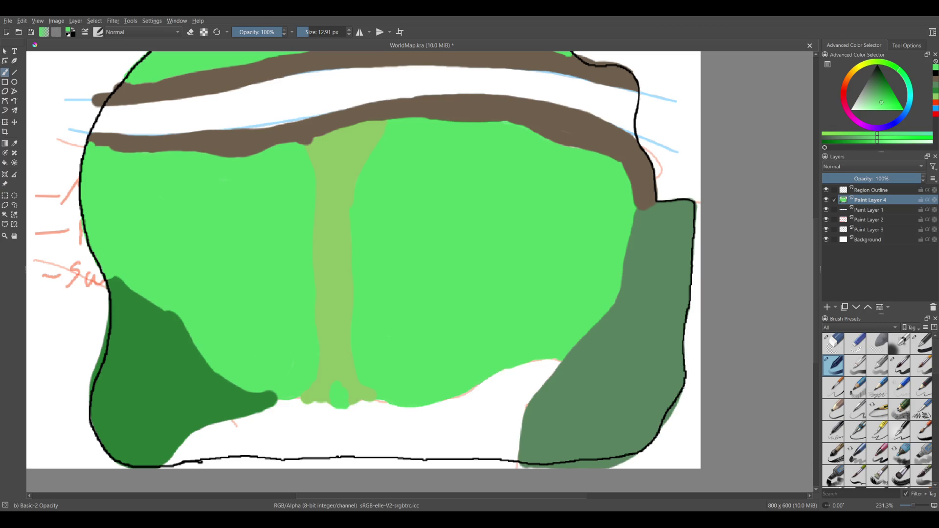
pyautogui.press('[')
pyautogui.press('[')
pyautogui.press('[')
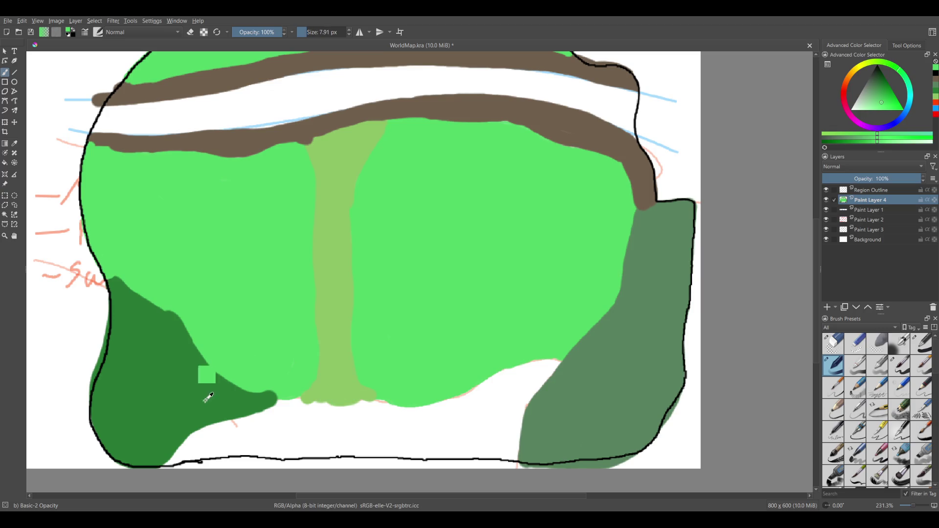
pyautogui.keyDown('ctrl'); pyautogui.click(199, 393); pyautogui.keyUp('ctrl')
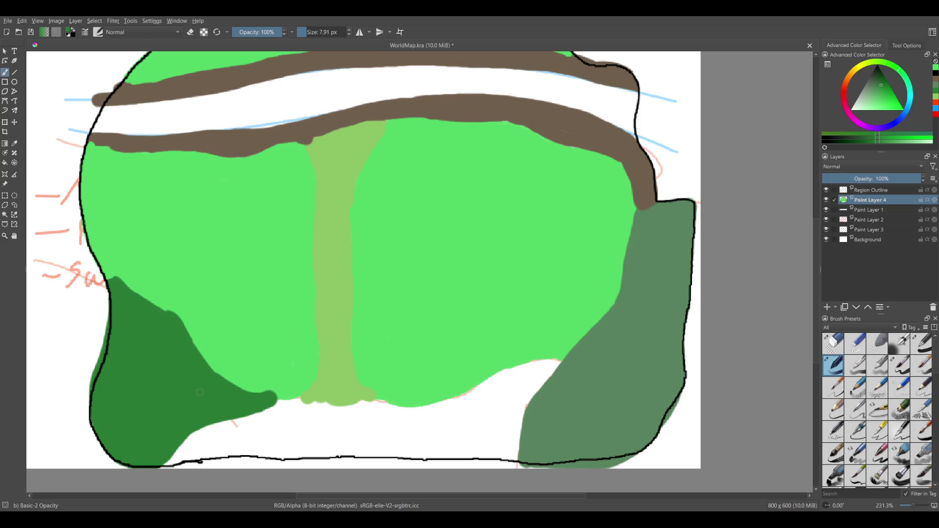
pyautogui.moveTo(174, 321)
pyautogui.mouseDown()
pyautogui.moveTo(87, 234)
pyautogui.moveTo(159, 313)
pyautogui.moveTo(121, 286)
pyautogui.mouseUp()
pyautogui.moveTo(86, 228); pyautogui.dragTo(83, 218)
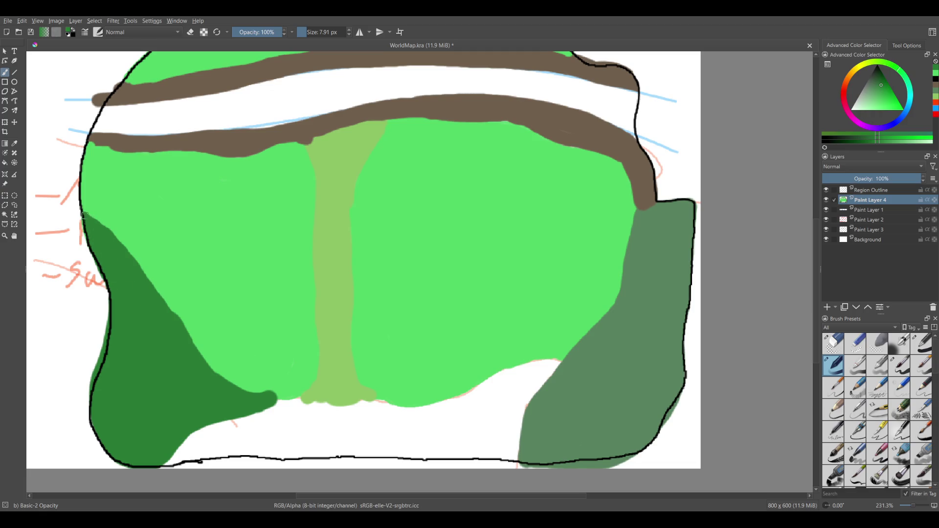
pyautogui.moveTo(394, 365); pyautogui.dragTo(479, 254)
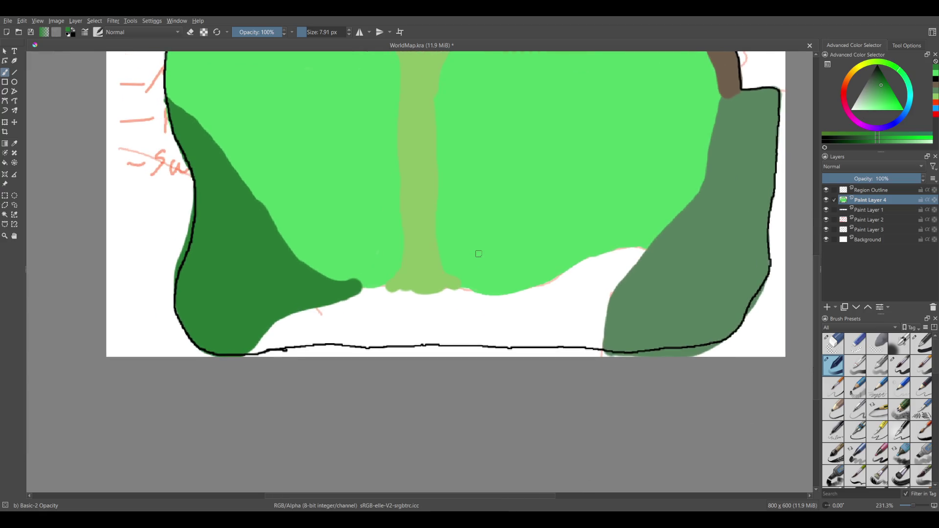
pyautogui.moveTo(377, 280); pyautogui.dragTo(303, 268)
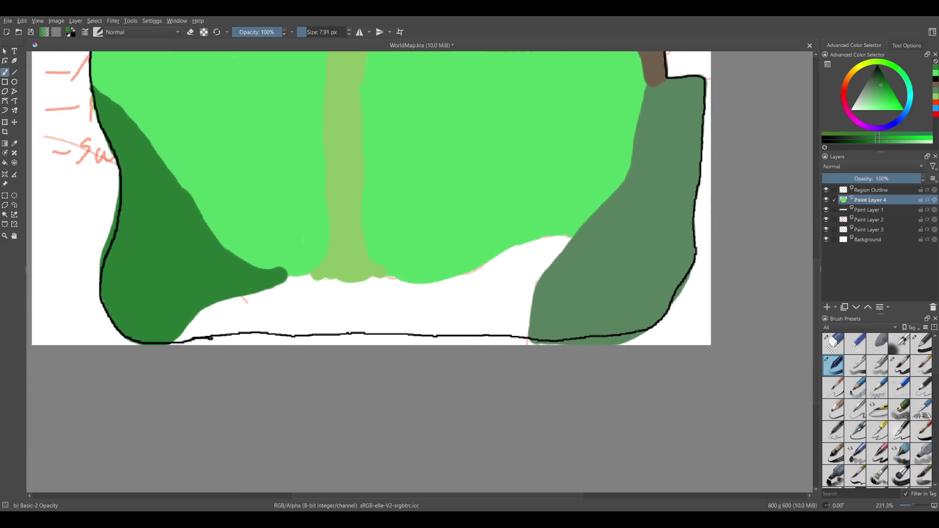
pyautogui.keyDown('ctrl'); pyautogui.click(571, 337); pyautogui.keyUp('ctrl')
pyautogui.moveTo(517, 304); pyautogui.dragTo(435, 287)
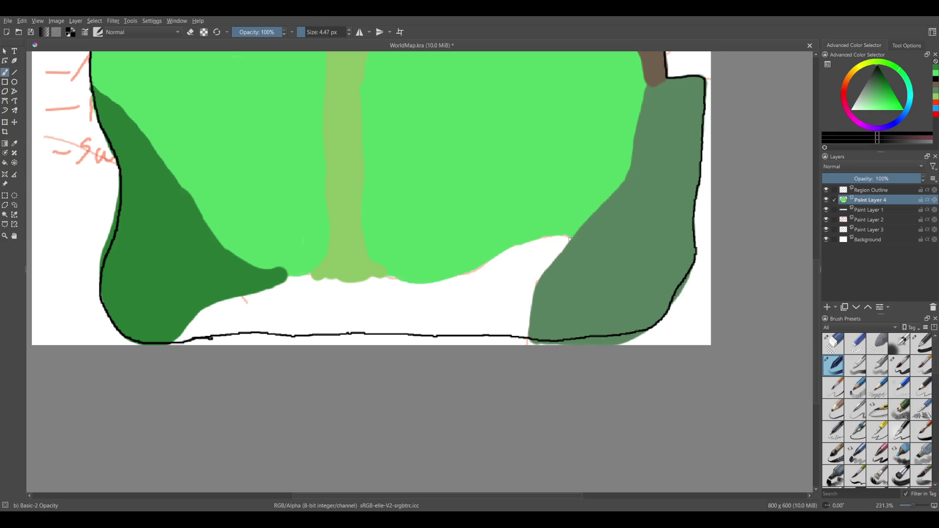
pyautogui.moveTo(570, 239)
pyautogui.mouseDown()
pyautogui.moveTo(471, 269)
pyautogui.moveTo(369, 281)
pyautogui.mouseUp()
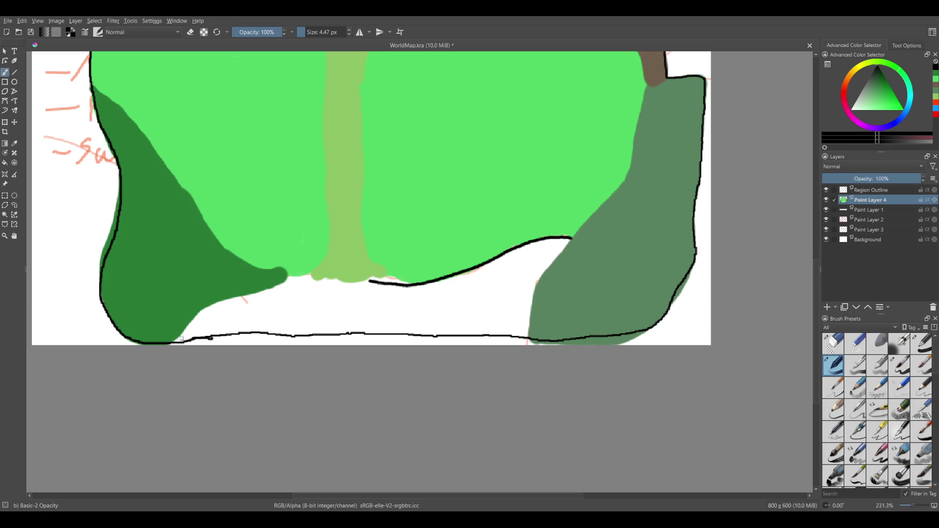
pyautogui.moveTo(171, 342)
pyautogui.mouseDown()
pyautogui.moveTo(292, 280)
pyautogui.moveTo(381, 277)
pyautogui.mouseUp()
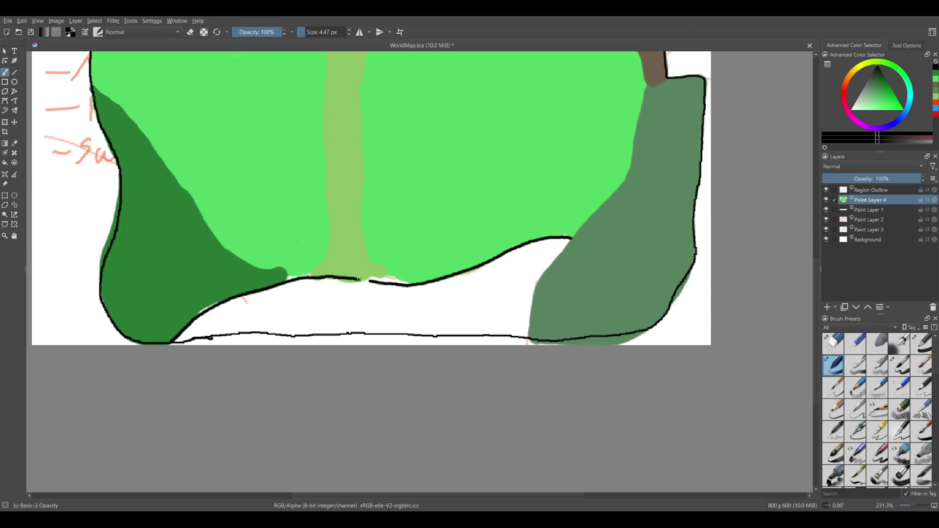
pyautogui.keyDown('ctrl'); pyautogui.click(215, 272); pyautogui.keyUp('ctrl')
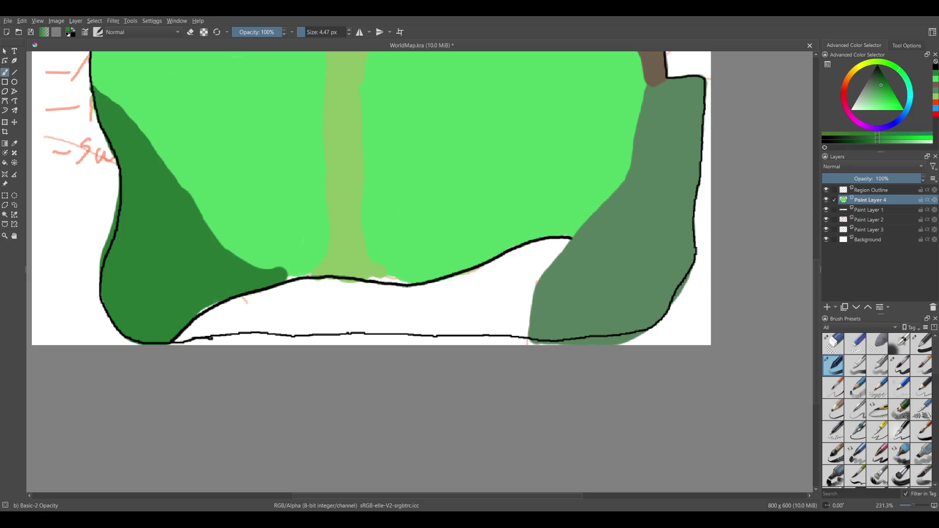
pyautogui.hotkey('ctrl', 'z')
pyautogui.hotkey('ctrl', 'z')
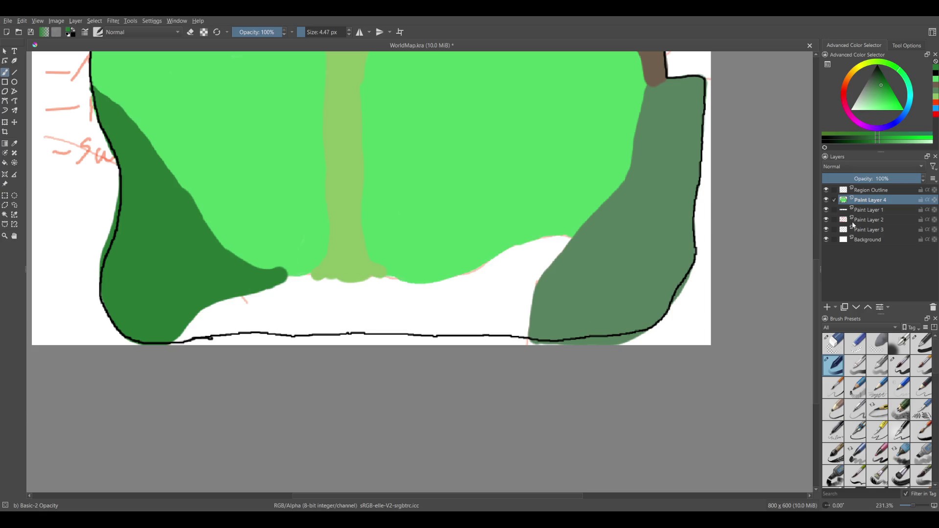
pyautogui.click(872, 190)
pyautogui.keyDown('ctrl'); pyautogui.click(594, 332); pyautogui.keyUp('ctrl')
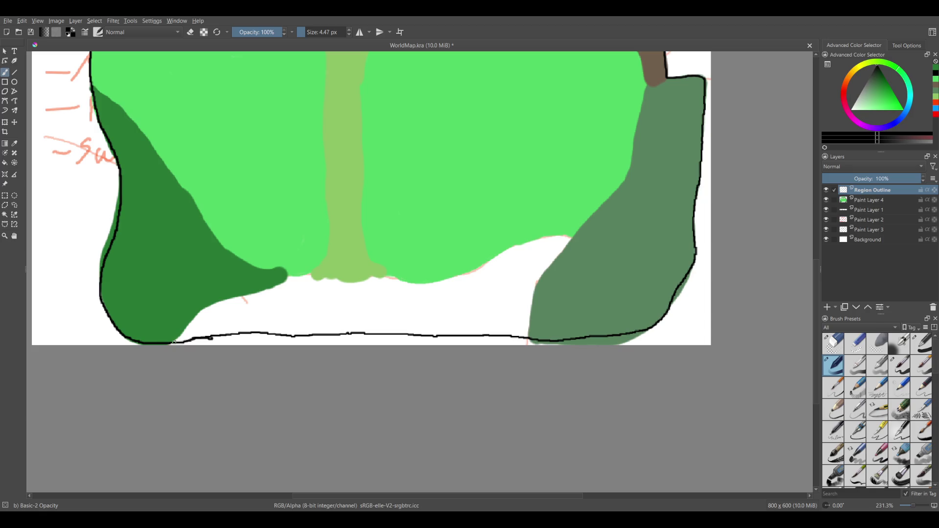
# Trace the black outline along the meadow's lower edge and down the grey-green area, then fill light green to it.
pyautogui.moveTo(171, 342)
pyautogui.mouseDown()
pyautogui.moveTo(285, 284)
pyautogui.moveTo(447, 275)
pyautogui.moveTo(573, 236)
pyautogui.mouseUp()
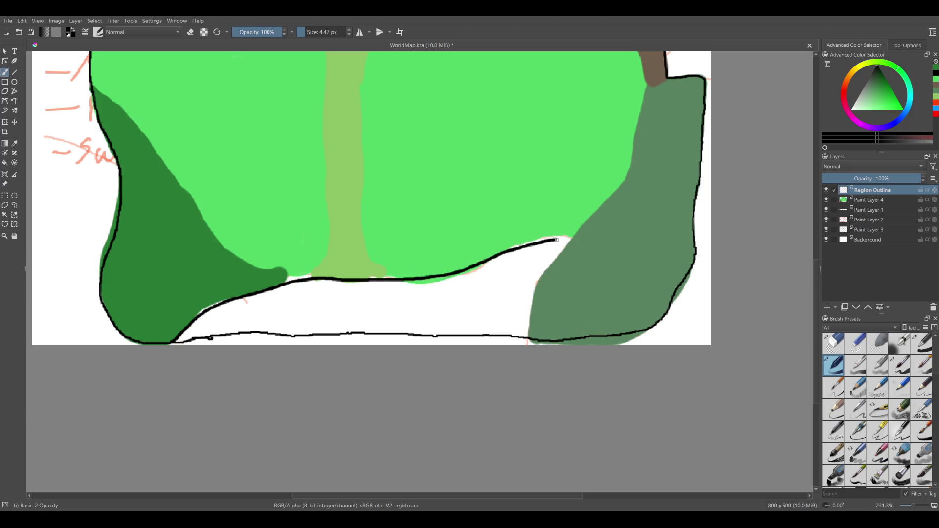
pyautogui.moveTo(570, 239); pyautogui.dragTo(529, 338)
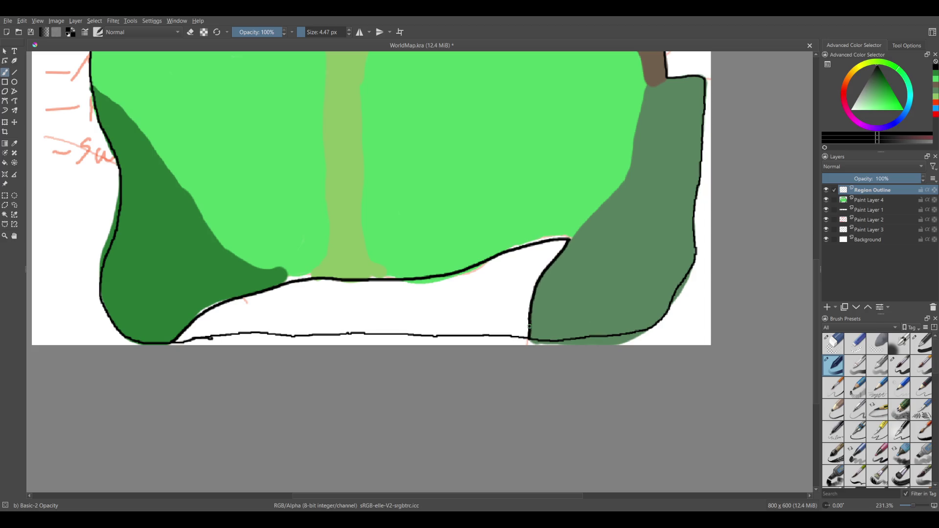
pyautogui.keyDown('ctrl'); pyautogui.click(500, 207); pyautogui.keyUp('ctrl')
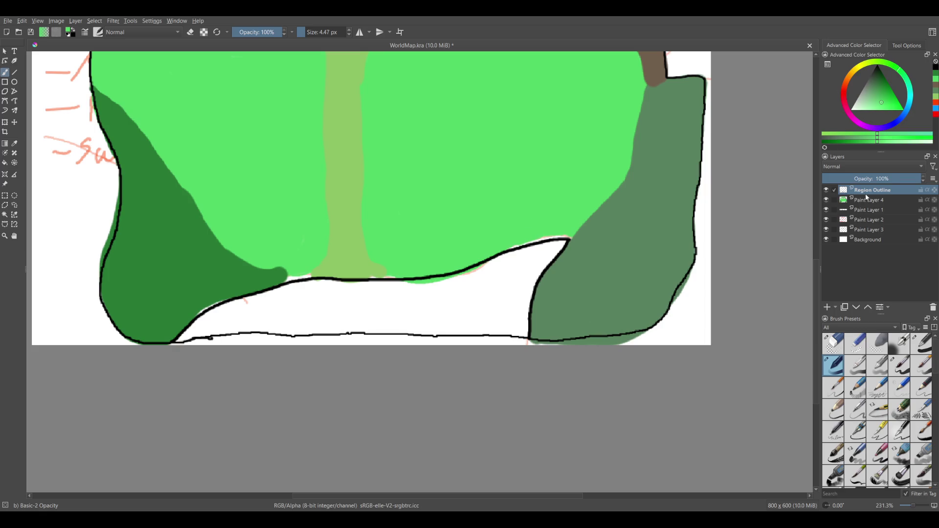
pyautogui.press('pagedown')
pyautogui.moveTo(519, 243); pyautogui.dragTo(569, 238)
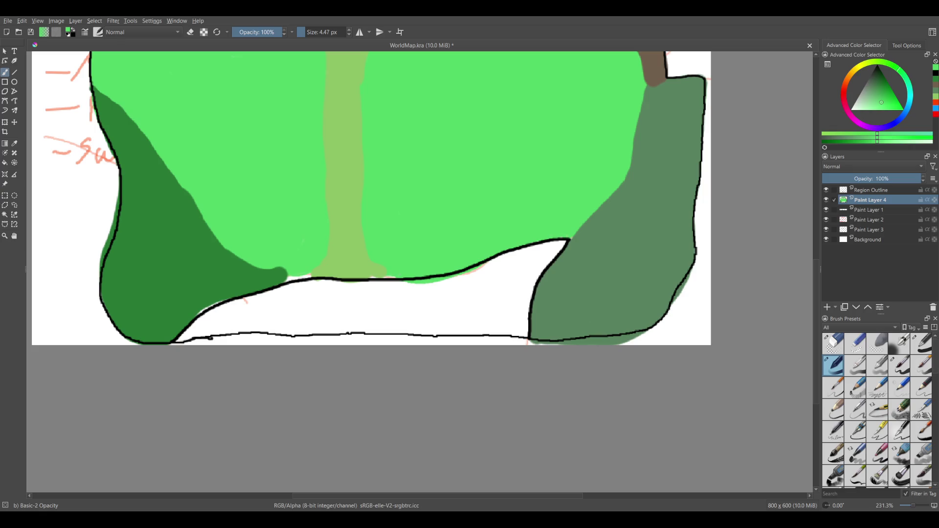
# Fill the gaps around the path and dark-green forest with their sampled colours.
pyautogui.keyDown('ctrl'); pyautogui.click(357, 269); pyautogui.keyUp('ctrl')
pyautogui.moveTo(380, 275); pyautogui.dragTo(384, 269)
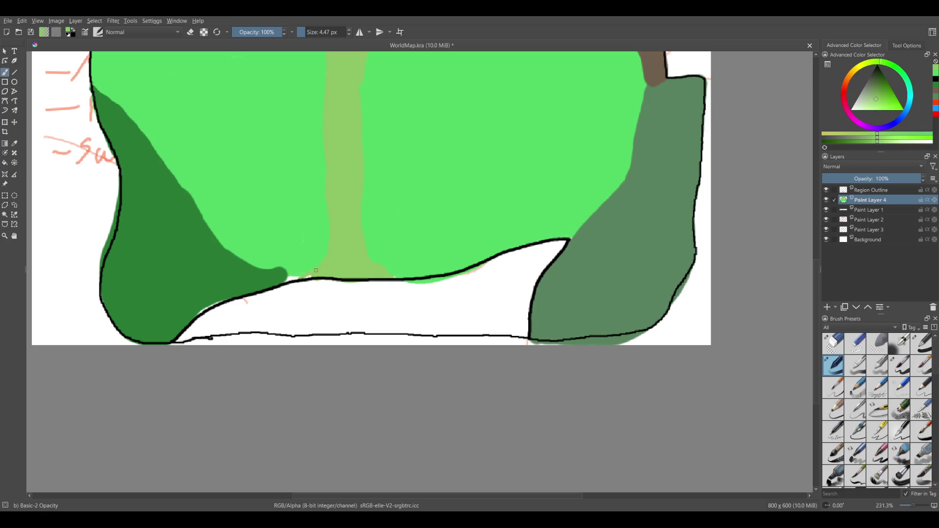
pyautogui.keyDown('ctrl'); pyautogui.click(304, 262); pyautogui.keyUp('ctrl')
pyautogui.keyDown('ctrl'); pyautogui.click(279, 275); pyautogui.keyUp('ctrl')
pyautogui.moveTo(287, 278)
pyautogui.mouseDown()
pyautogui.moveTo(302, 277)
pyautogui.moveTo(290, 275)
pyautogui.mouseUp()
pyautogui.moveTo(207, 312); pyautogui.dragTo(222, 303)
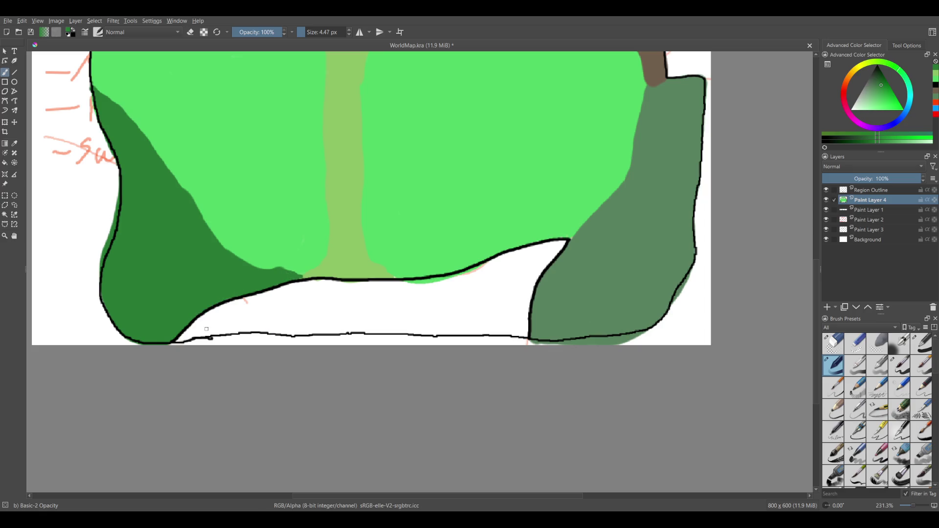
# Pan the map and draw a rectangular selection over an area.
pyautogui.scroll(3, 283, 258)
pyautogui.hscroll(2, 283, 259)
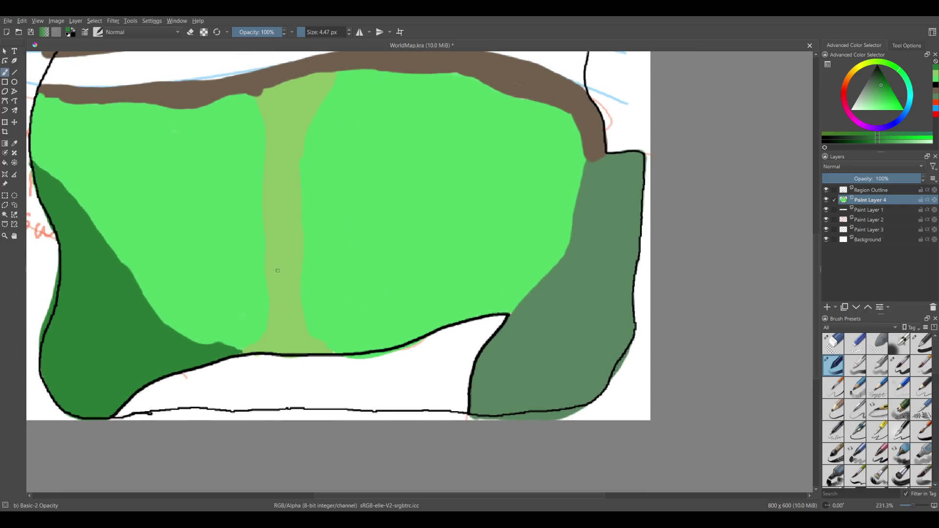
pyautogui.click(5, 195)
pyautogui.moveTo(264, 204); pyautogui.dragTo(299, 238)
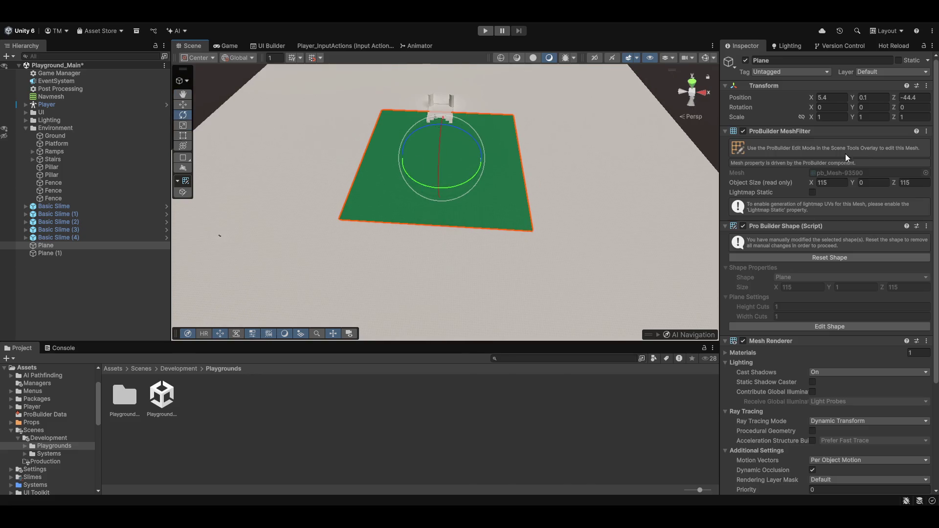
# Reset the plane's ProBuilder shape from its Shape settings.
pyautogui.click(838, 182)
pyautogui.scroll(3, 625, 215)
pyautogui.click(817, 329)
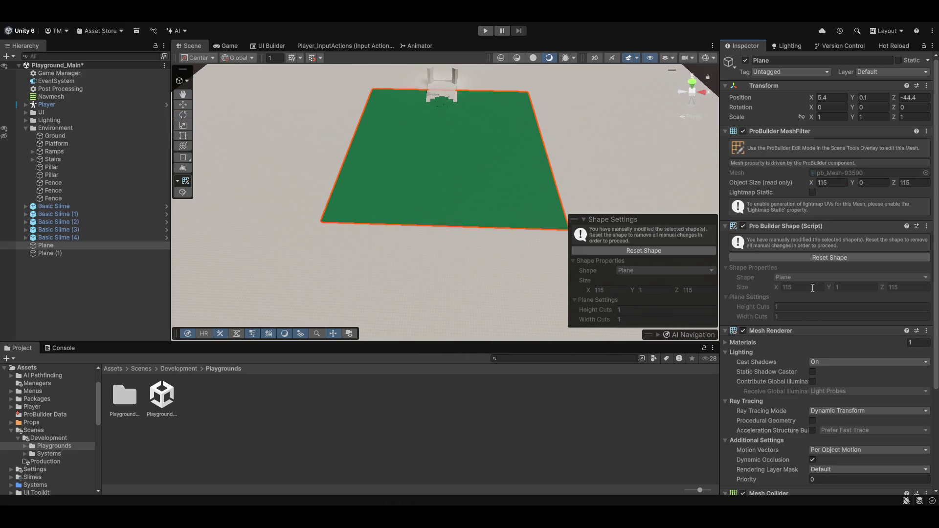
pyautogui.press('e')
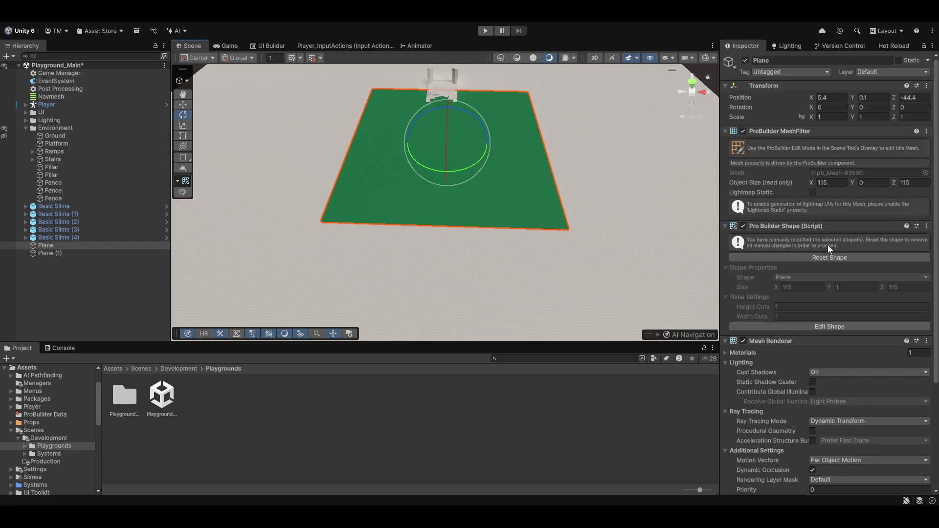
pyautogui.click(830, 257)
pyautogui.scroll(2, 511, 166)
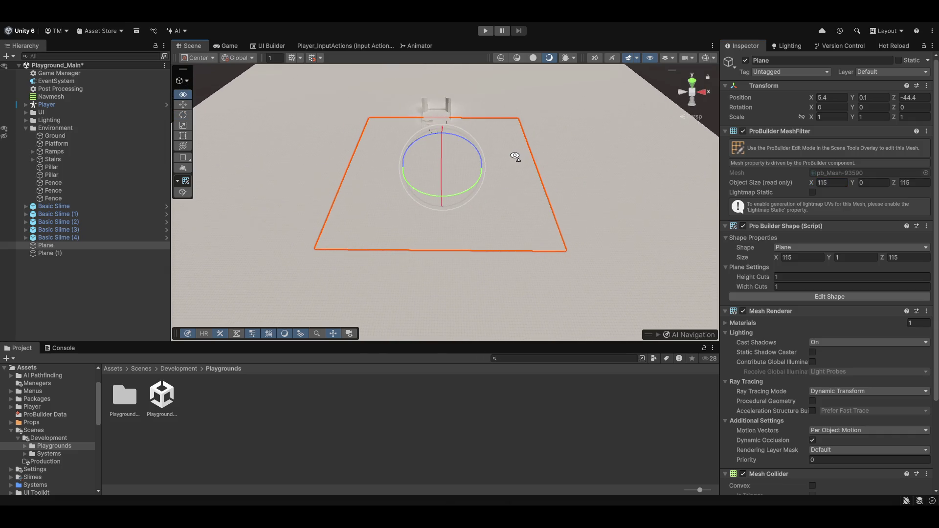
pyautogui.scroll(3, 514, 157)
# Set the plane's size to 20 by 20 and select the Post Processing object.
pyautogui.click(802, 258)
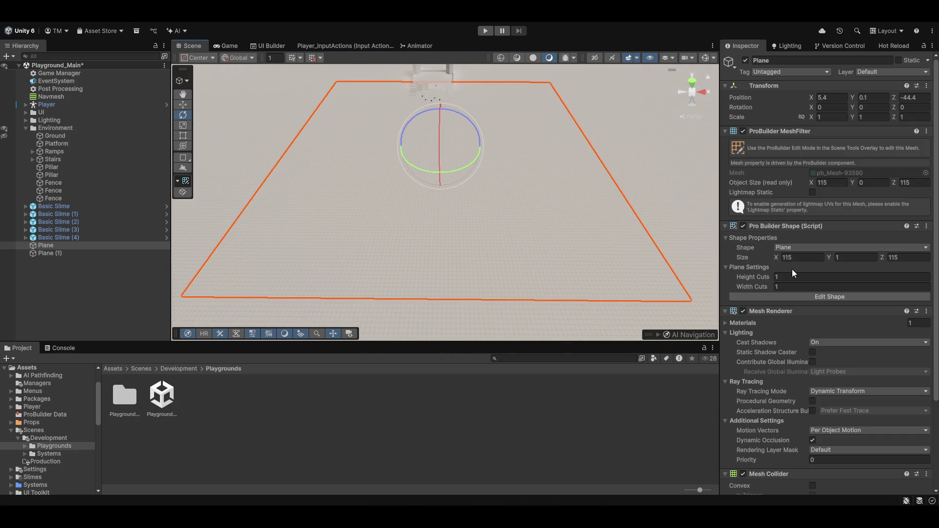
pyautogui.write('20')
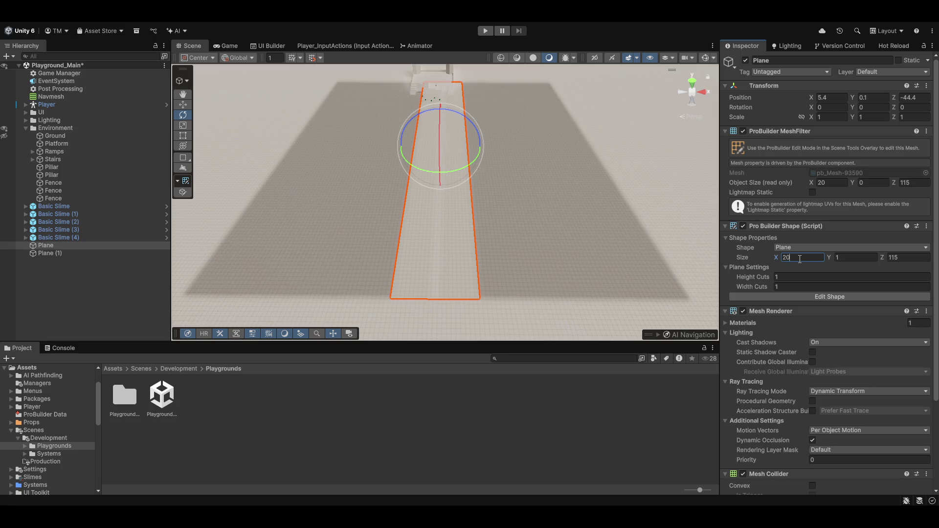
pyautogui.press('Tab')
pyautogui.press('Tab')
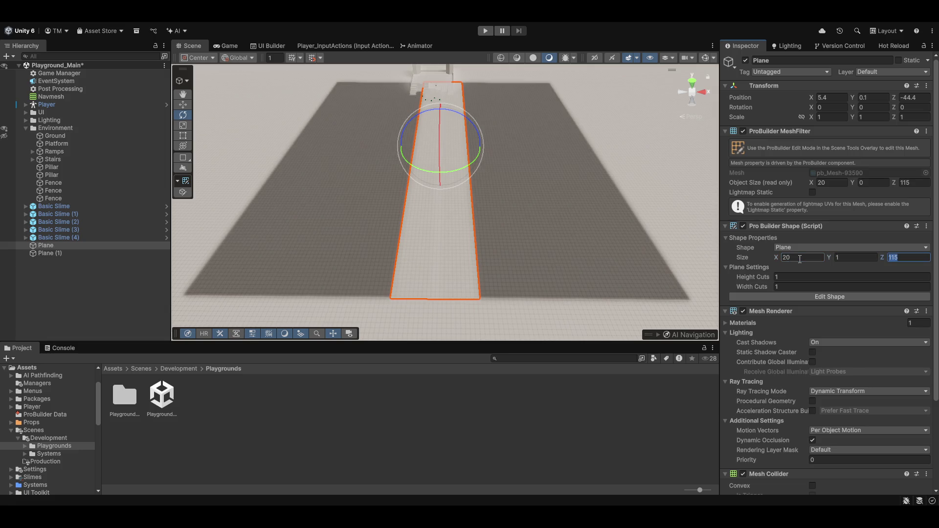
pyautogui.keyDown('alt'); pyautogui.moveTo(355, 192); pyautogui.dragTo(496, 137); pyautogui.keyUp('alt')
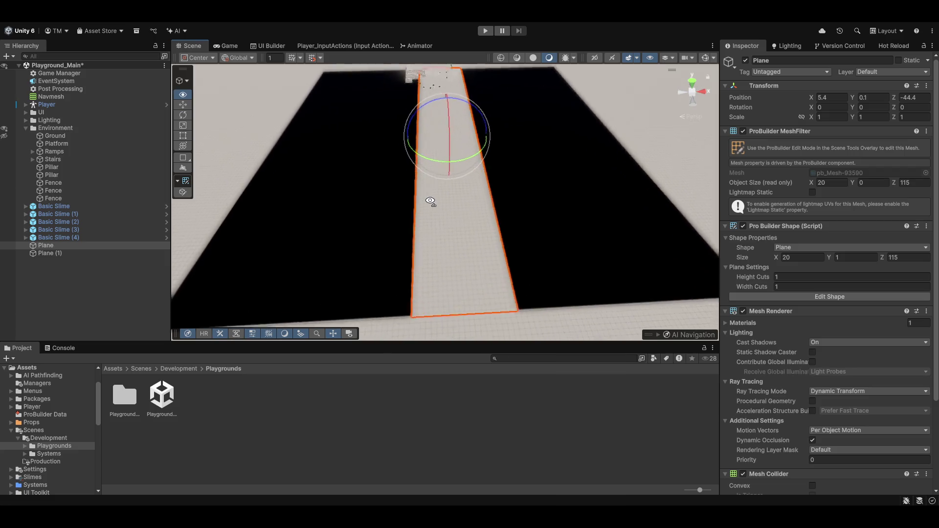
pyautogui.press('w')
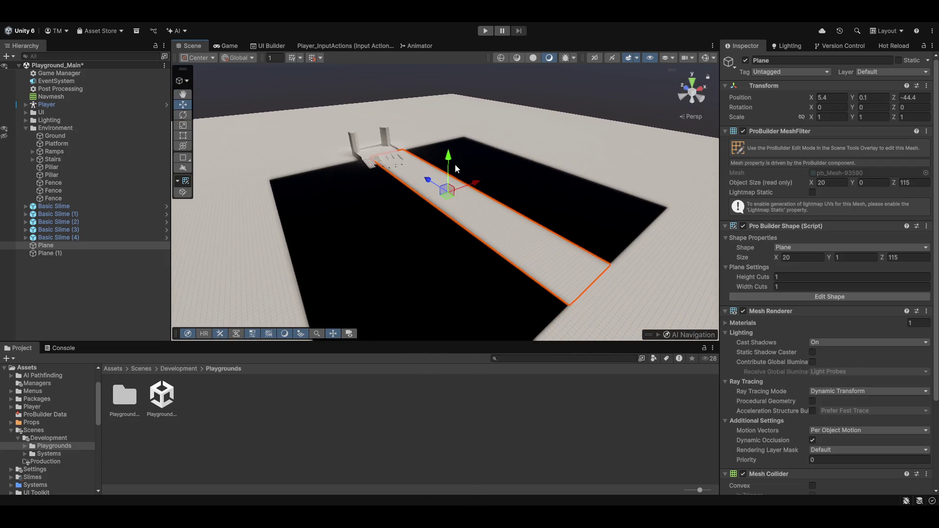
pyautogui.moveTo(454, 165); pyautogui.dragTo(452, 44)
pyautogui.hotkey('ctrl', 'z')
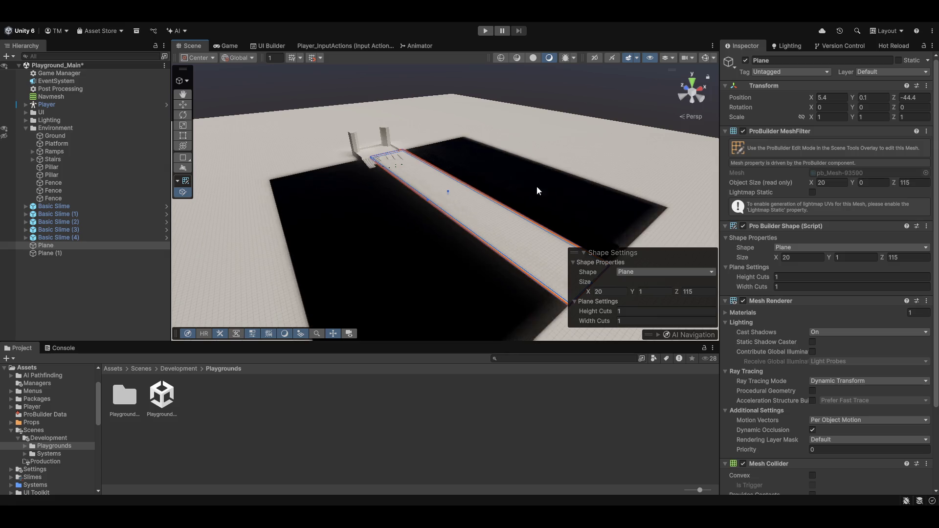
pyautogui.click(918, 257)
pyautogui.write('20')
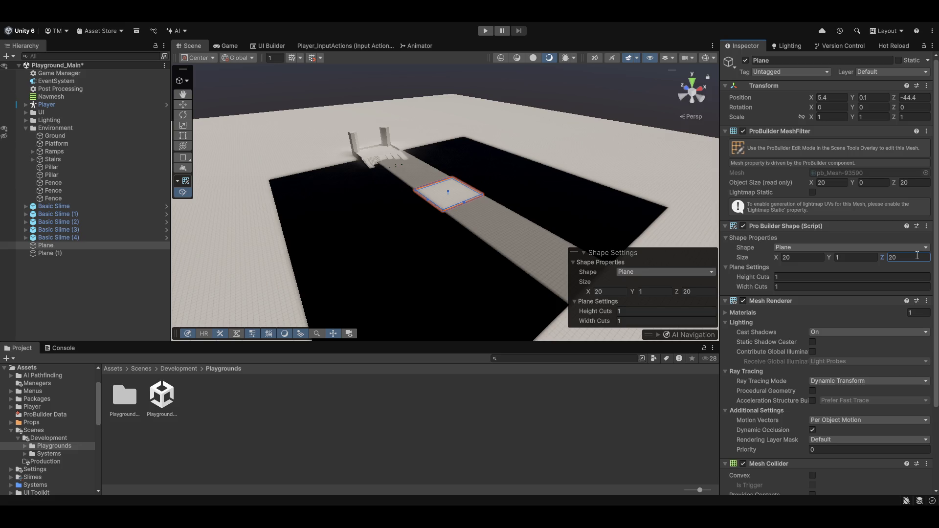
pyautogui.scroll(5, 504, 262)
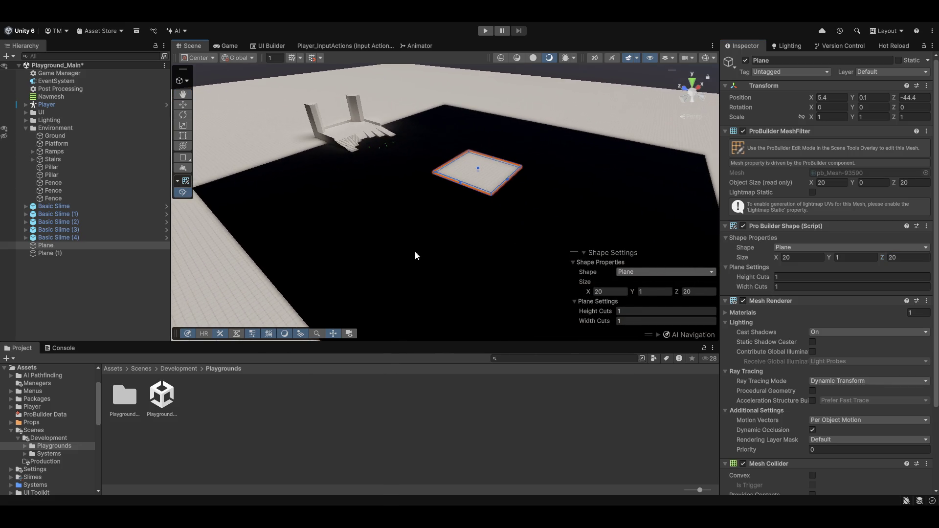
pyautogui.click(75, 89)
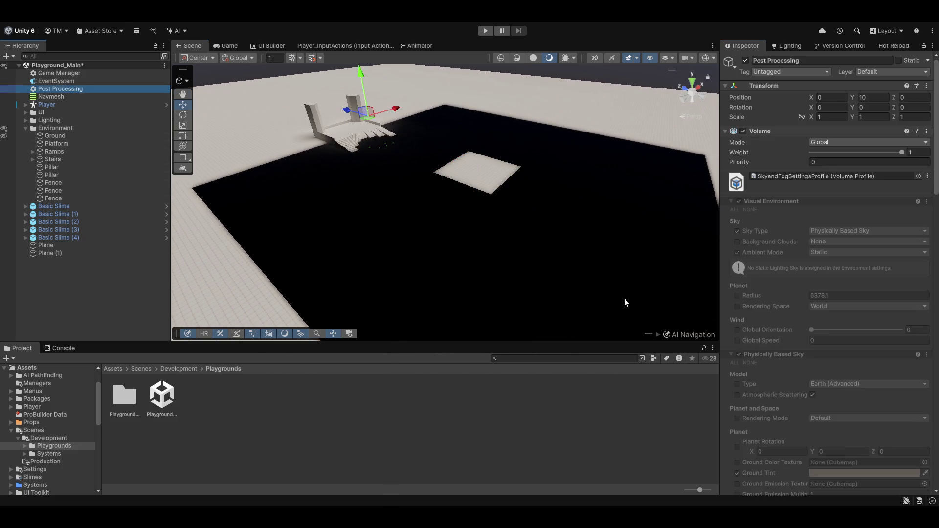
# Open the SkyandFog volume profile and check it out for editing.
pyautogui.scroll(-12, 792, 195)
pyautogui.scroll(12, 794, 186)
pyautogui.doubleClick(853, 177)
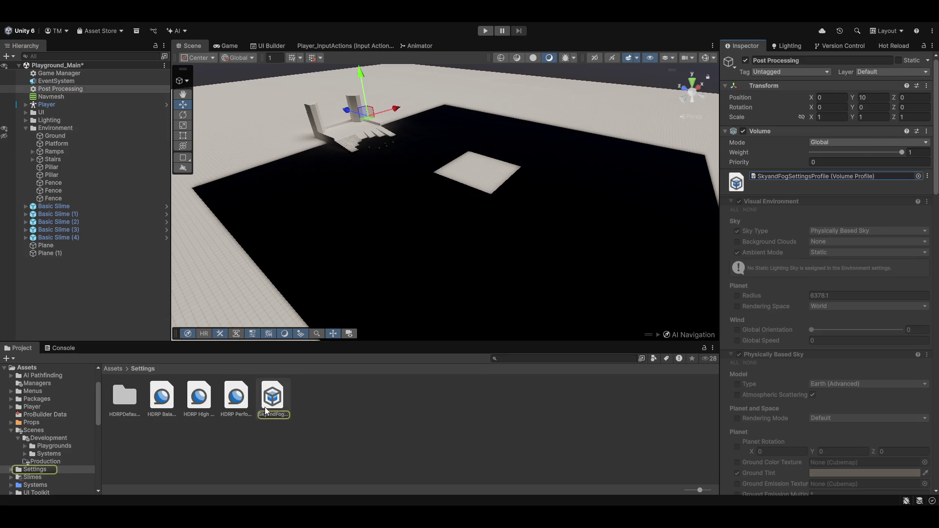
pyautogui.click(904, 57)
# Turn off Screen Space Global Illumination and collapse its settings.
pyautogui.scroll(-5, 809, 157)
pyautogui.scroll(-5, 807, 166)
pyautogui.scroll(-5, 803, 178)
pyautogui.scroll(-5, 803, 178)
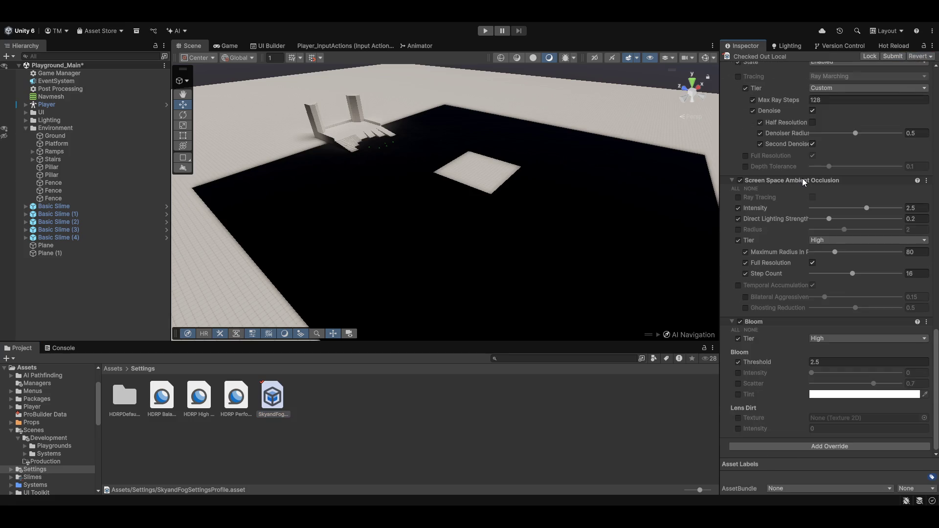
pyautogui.scroll(5, 746, 207)
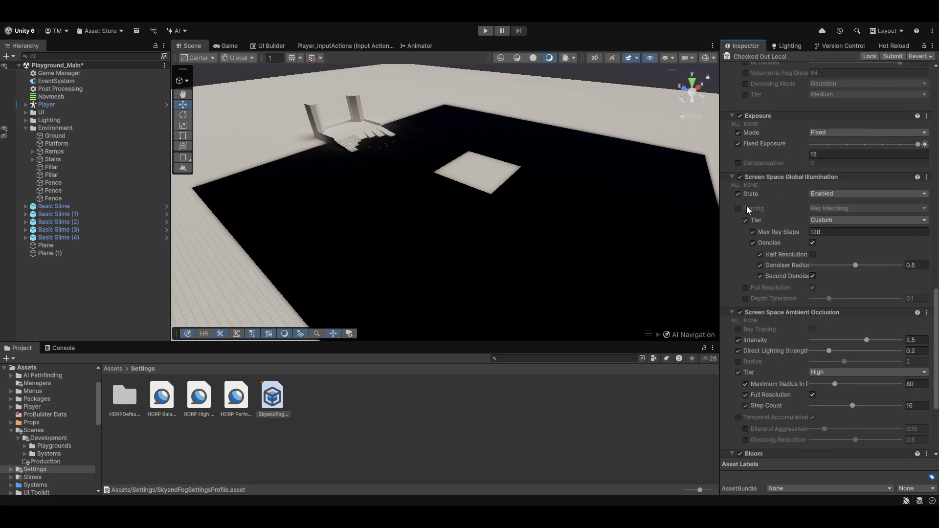
pyautogui.click(741, 177)
pyautogui.click(733, 176)
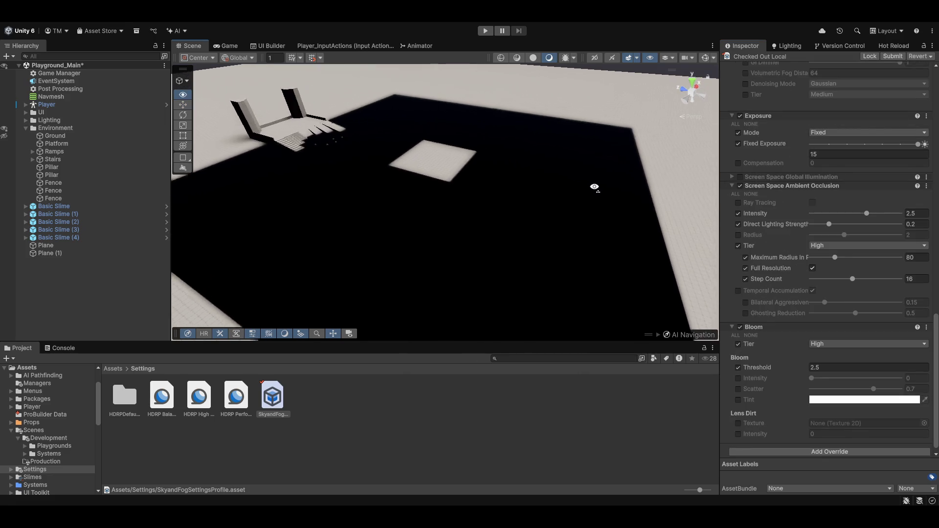
# Switch Screen Space Ambient Occlusion off, then re-enable SSAO and SSGI with their settings expanded.
pyautogui.moveTo(593, 189); pyautogui.dragTo(482, 164)
pyautogui.click(741, 186)
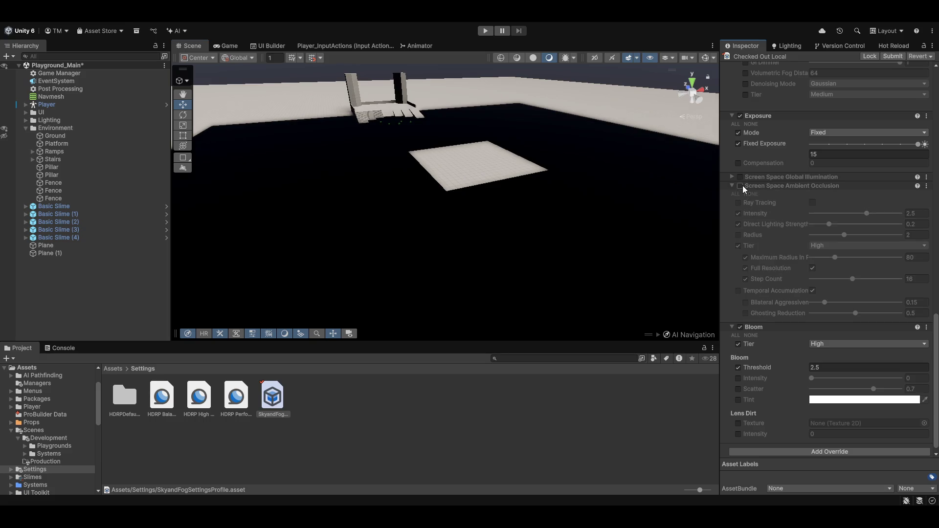
pyautogui.click(732, 186)
pyautogui.click(741, 314)
pyautogui.click(740, 304)
pyautogui.click(732, 313)
pyautogui.click(732, 304)
# Set the global illumination state to Disabled.
pyautogui.scroll(-2, 796, 313)
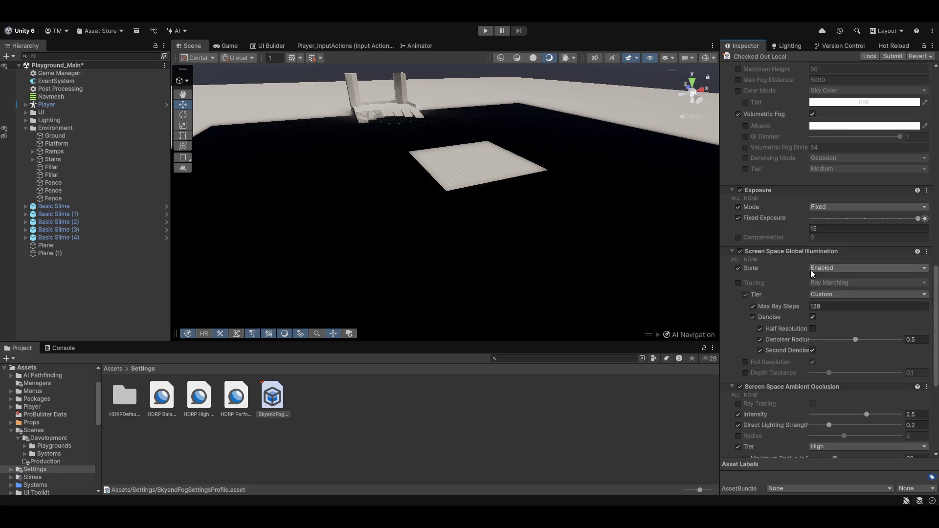
pyautogui.click(823, 269)
pyautogui.click(826, 278)
# Tick then untick SSAO Ray Tracing and remove its override, leaving ray tracing off.
pyautogui.scroll(-2, 809, 395)
pyautogui.click(813, 352)
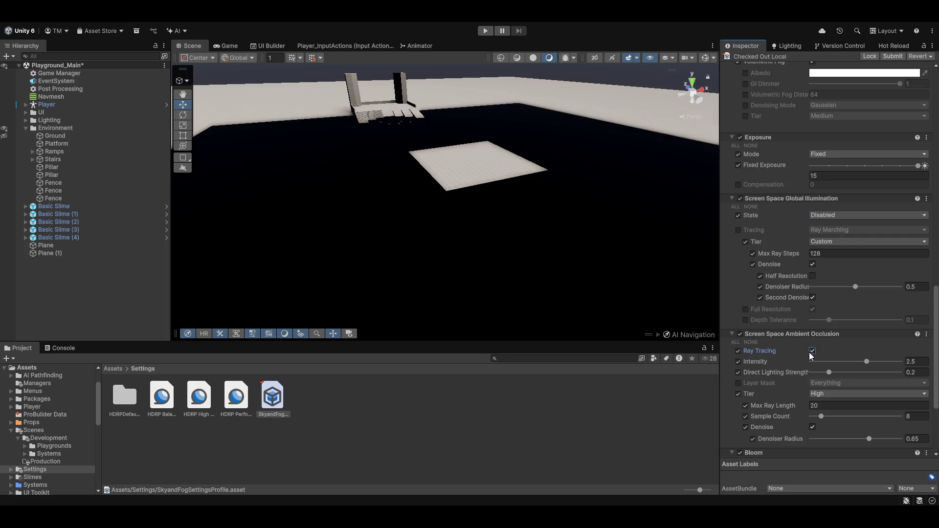
pyautogui.click(812, 351)
pyautogui.click(739, 350)
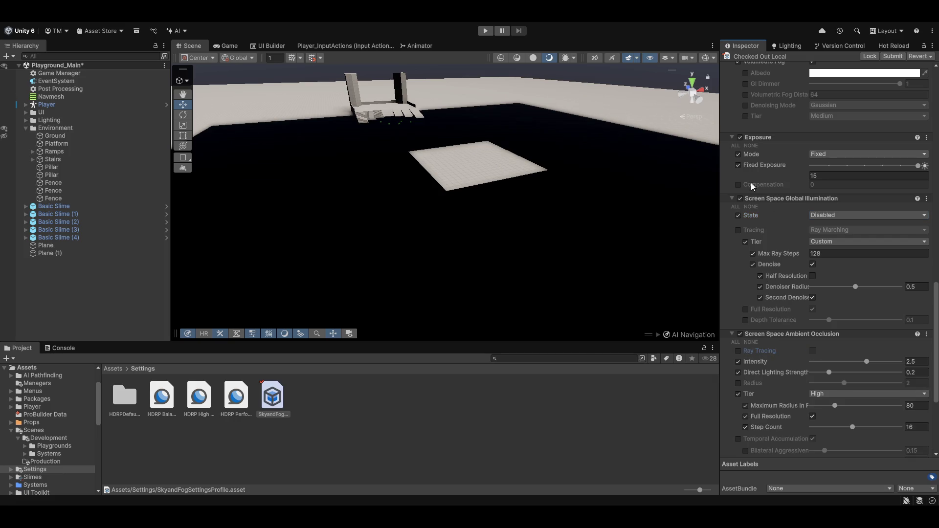
# Change the global illumination state again and select the small square Plane.
pyautogui.click(819, 218)
pyautogui.click(824, 235)
pyautogui.moveTo(545, 184)
pyautogui.mouseDown()
pyautogui.moveTo(539, 169)
pyautogui.moveTo(504, 204)
pyautogui.moveTo(521, 67)
pyautogui.moveTo(532, 234)
pyautogui.moveTo(588, 243)
pyautogui.moveTo(431, 190)
pyautogui.mouseUp()
pyautogui.click(503, 203)
pyautogui.press('w')
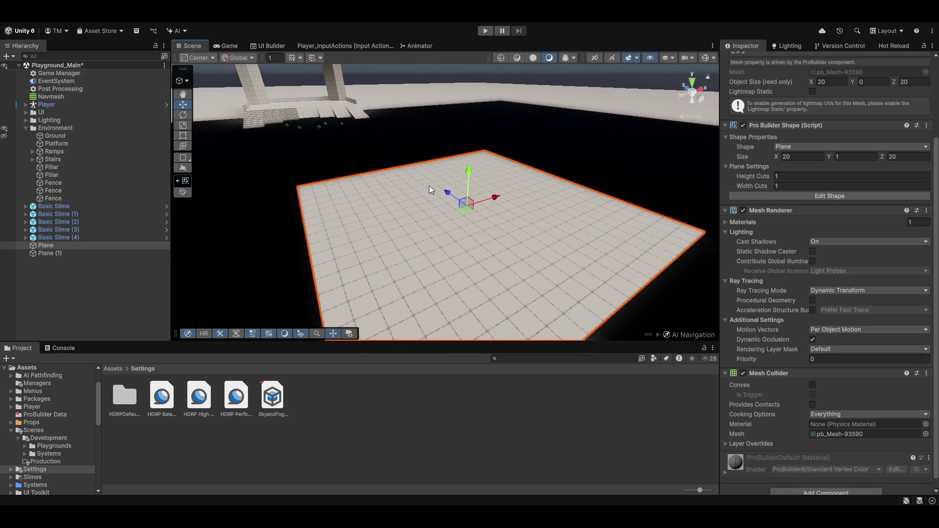
pyautogui.scroll(-6, 426, 235)
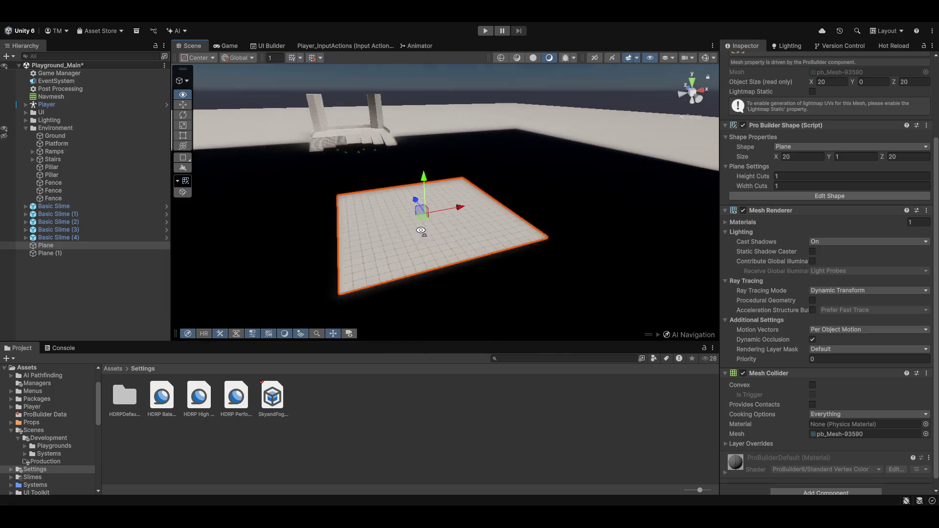
pyautogui.moveTo(445, 182); pyautogui.dragTo(459, 321)
pyautogui.moveTo(456, 195); pyautogui.dragTo(460, 225)
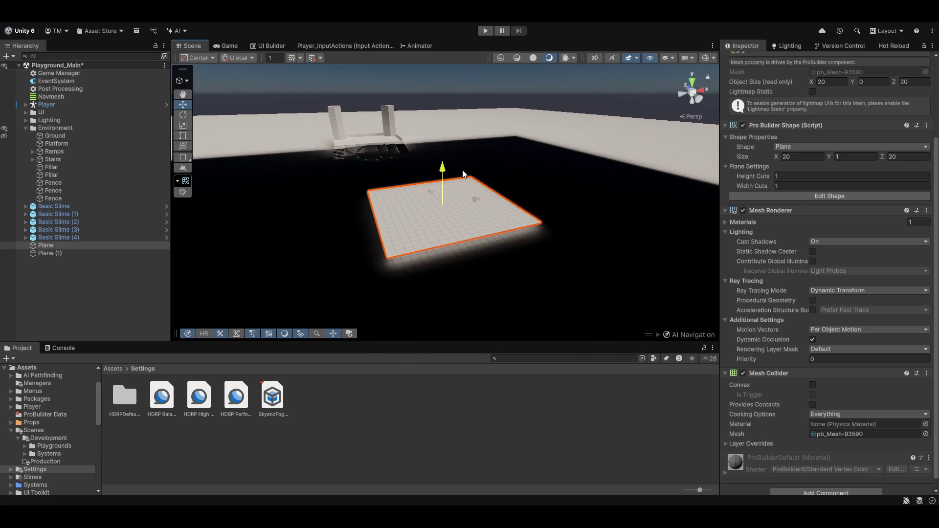
pyautogui.press('f')
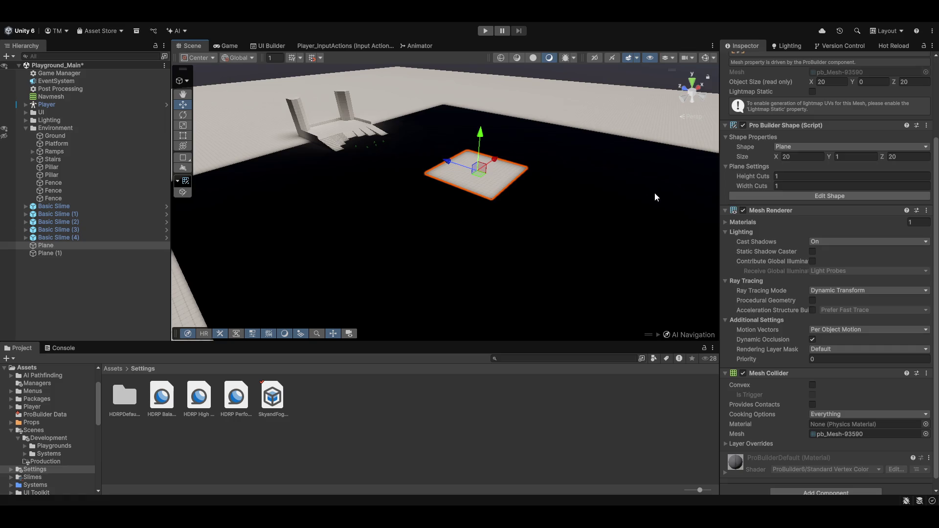
pyautogui.hotkey('ctrl', 'z')
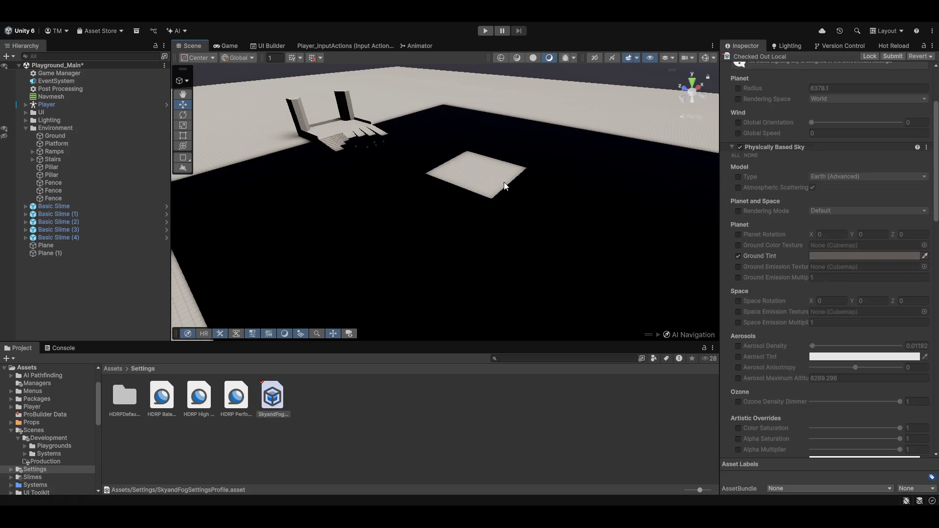
pyautogui.click(511, 185)
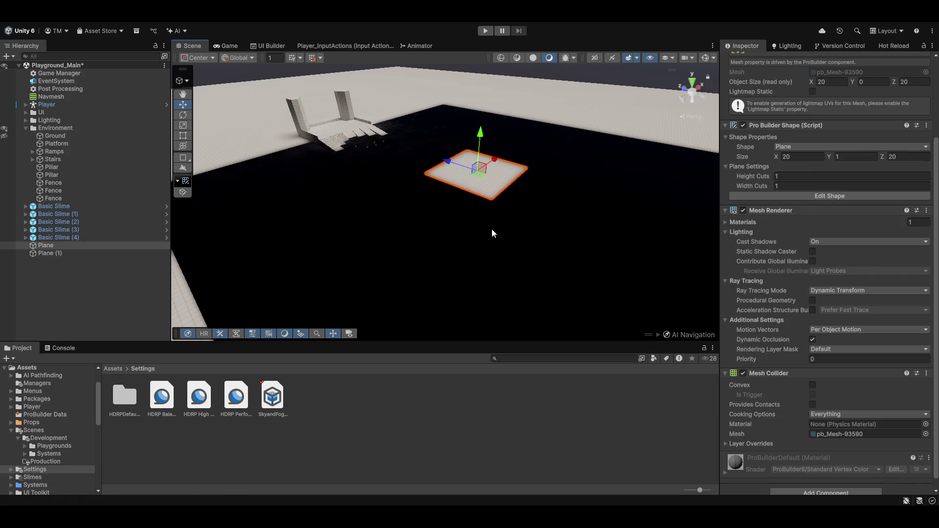
pyautogui.click(805, 195)
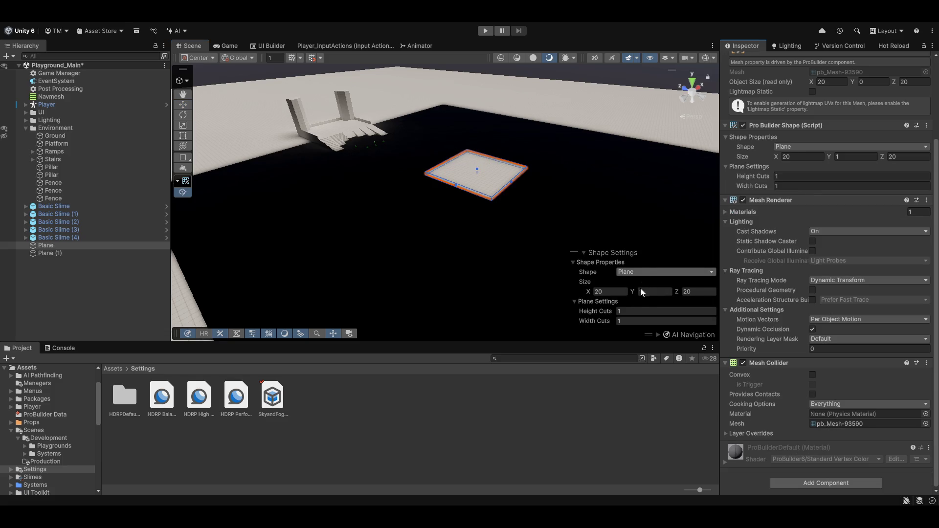
# Try the Cube shape, undo it, and delete the small square Plane.
pyautogui.click(653, 358)
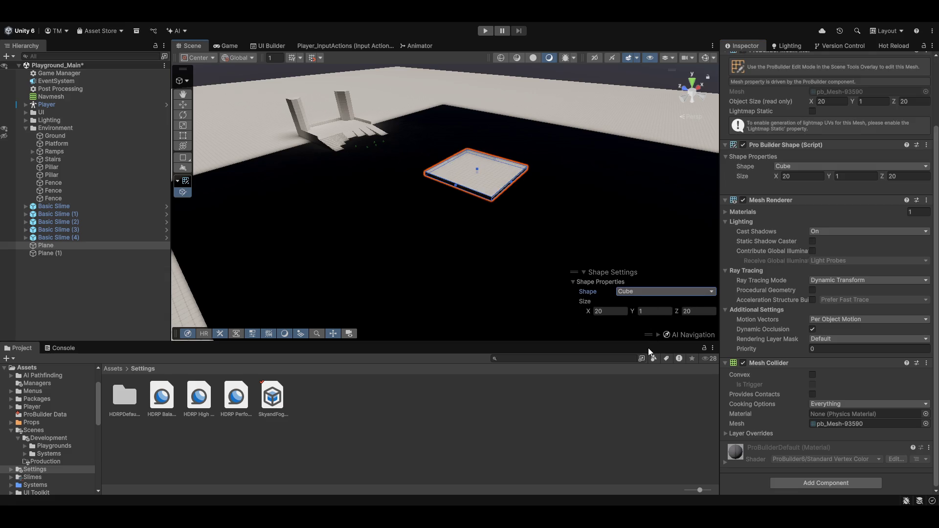
pyautogui.hotkey('ctrl', 'z')
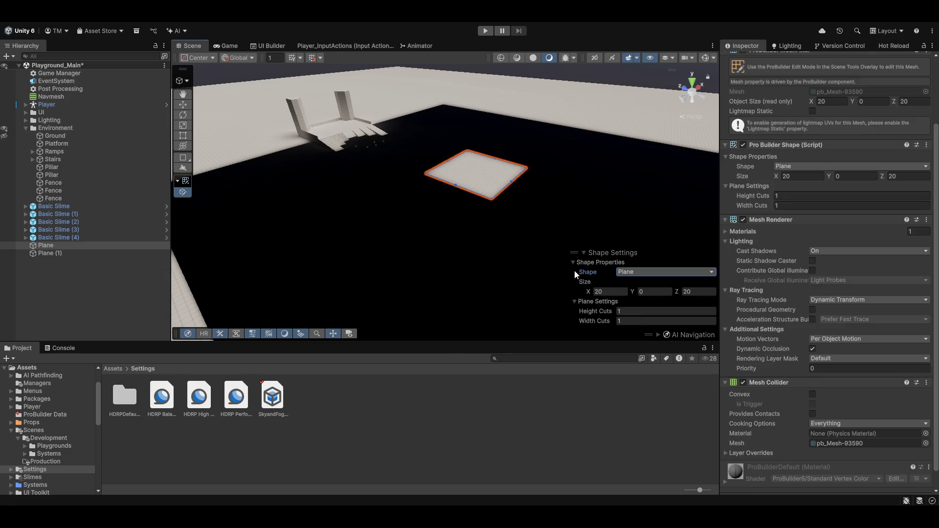
pyautogui.moveTo(477, 226); pyautogui.dragTo(486, 236)
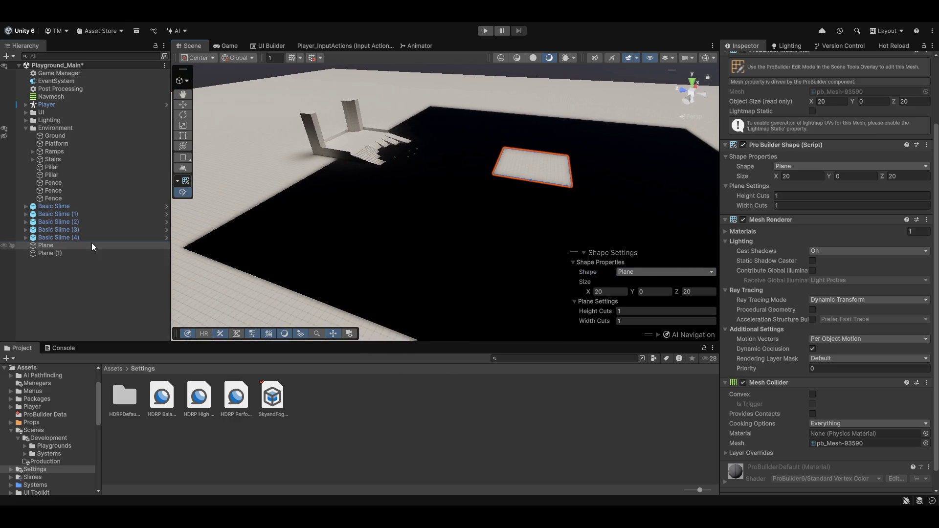
pyautogui.press('Delete')
# Duplicate the large ground plane, set the copy's Size X to 20, then delete the copy.
pyautogui.click(288, 241)
pyautogui.moveTo(287, 241)
pyautogui.mouseDown()
pyautogui.moveTo(505, 224)
pyautogui.moveTo(342, 212)
pyautogui.moveTo(468, 152)
pyautogui.moveTo(462, 130)
pyautogui.mouseUp()
pyautogui.hotkey('ctrl', 'd')
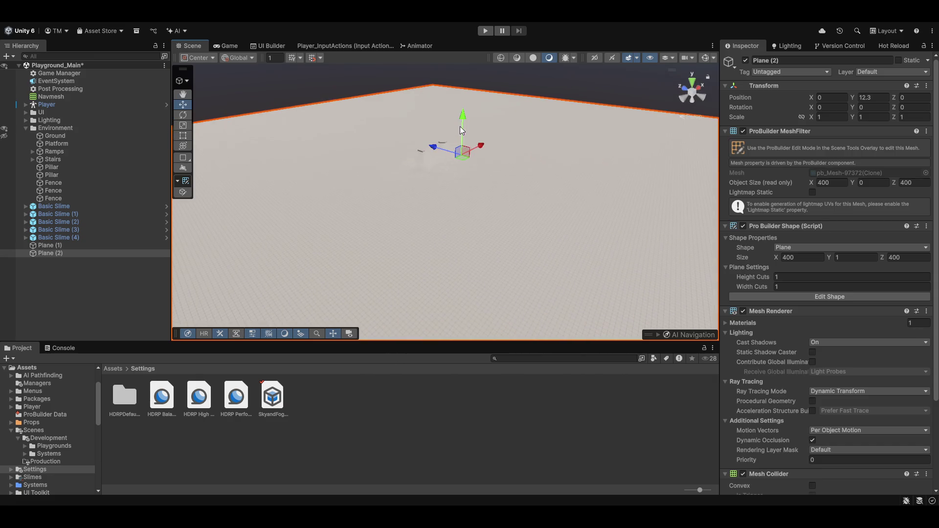
pyautogui.click(796, 257)
pyautogui.write('20')
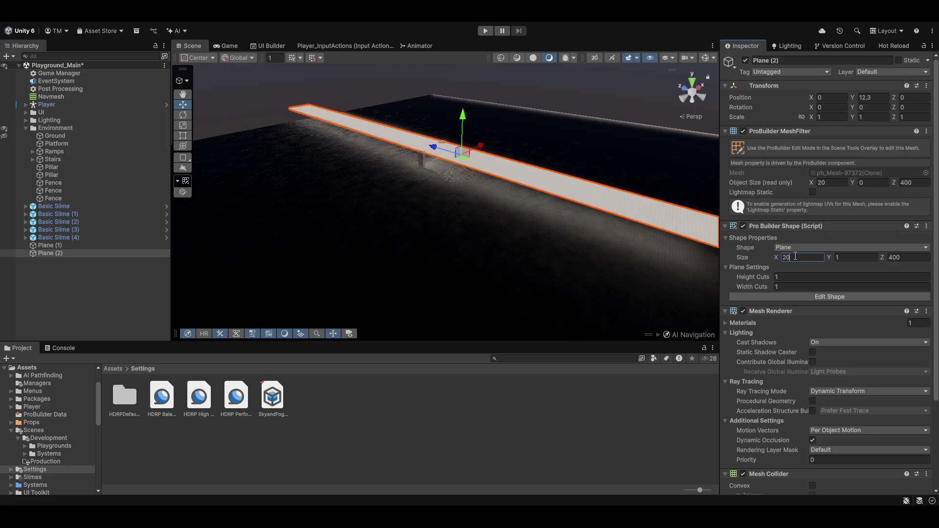
pyautogui.moveTo(463, 224); pyautogui.dragTo(234, 233)
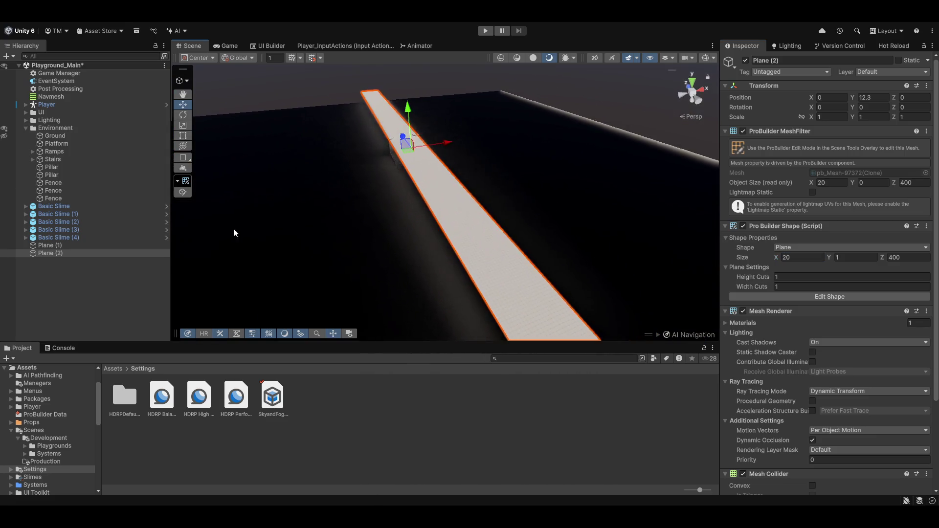
pyautogui.press('Delete')
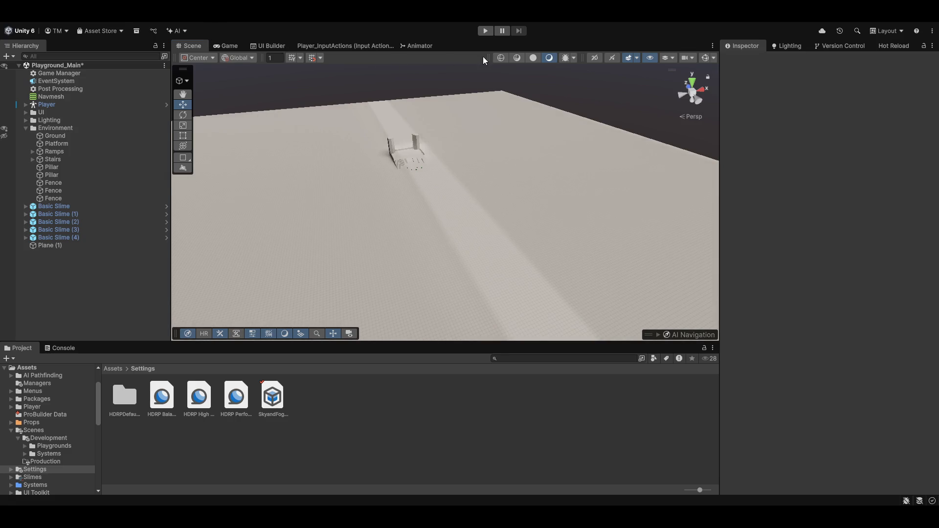
pyautogui.hotkey('ctrl', 'shift', 'k')
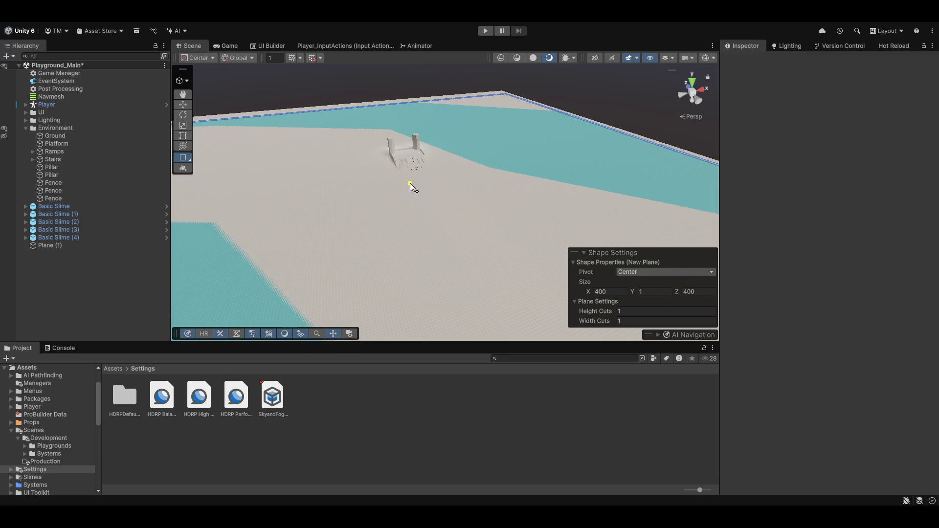
pyautogui.click(414, 181)
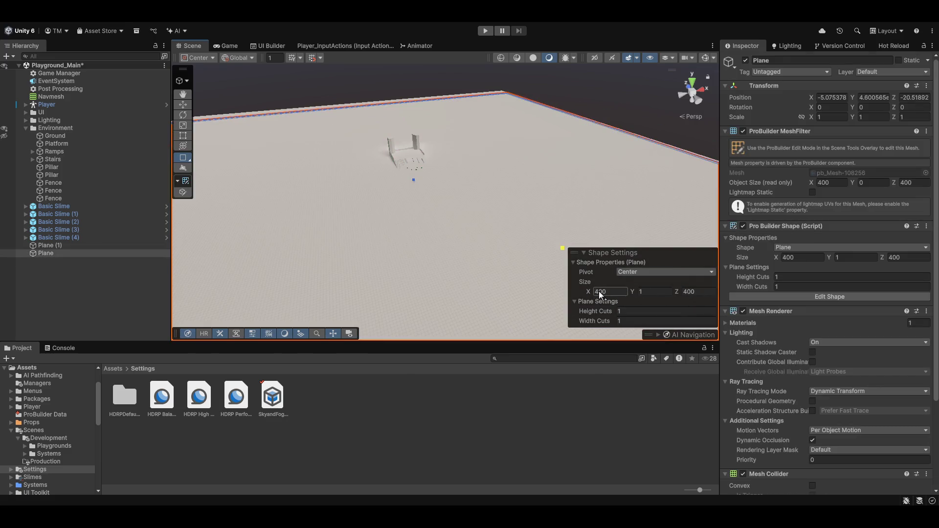
pyautogui.click(831, 184)
pyautogui.press('Tab')
pyautogui.press('Tab')
pyautogui.press('Tab')
pyautogui.press('Tab')
pyautogui.press('Tab')
pyautogui.press('Tab')
pyautogui.press('Tab')
pyautogui.press('Tab')
pyautogui.write('20')
pyautogui.press('Tab')
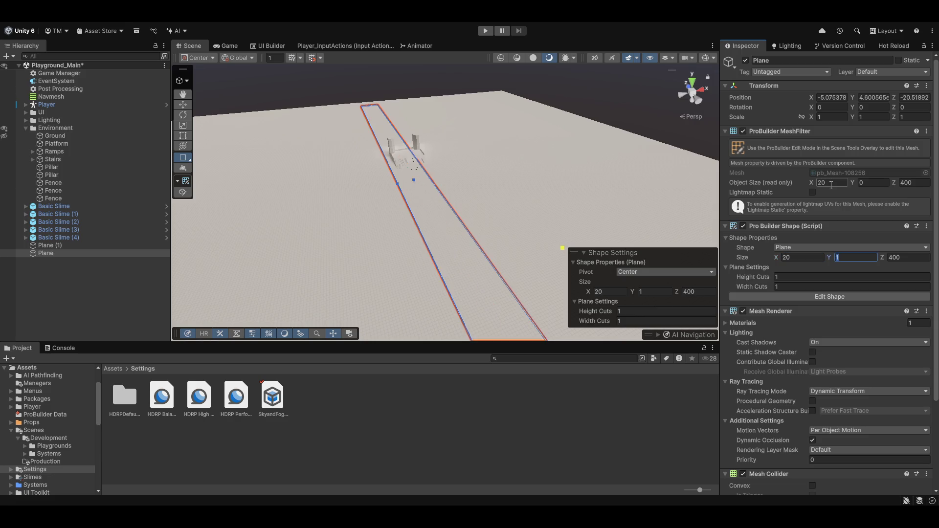
pyautogui.hotkey('shift', 'Tab')
pyautogui.click(184, 95)
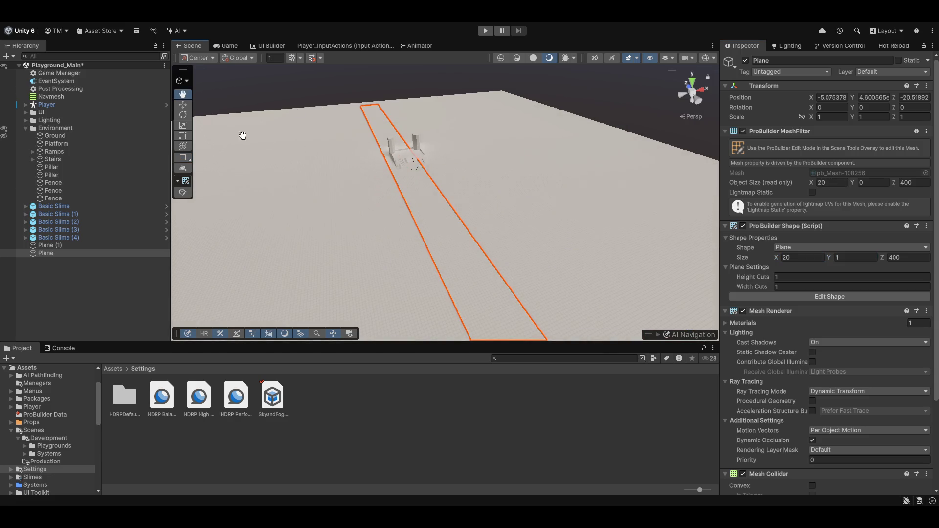
pyautogui.scroll(3, 404, 214)
pyautogui.moveTo(404, 214)
pyautogui.mouseDown()
pyautogui.moveTo(424, 100)
pyautogui.moveTo(411, 182)
pyautogui.mouseUp()
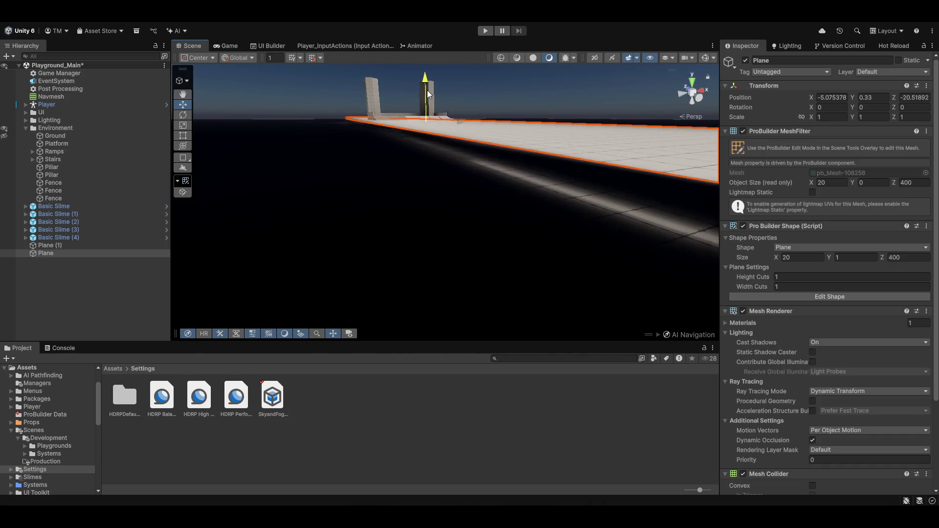
pyautogui.scroll(-5, 411, 183)
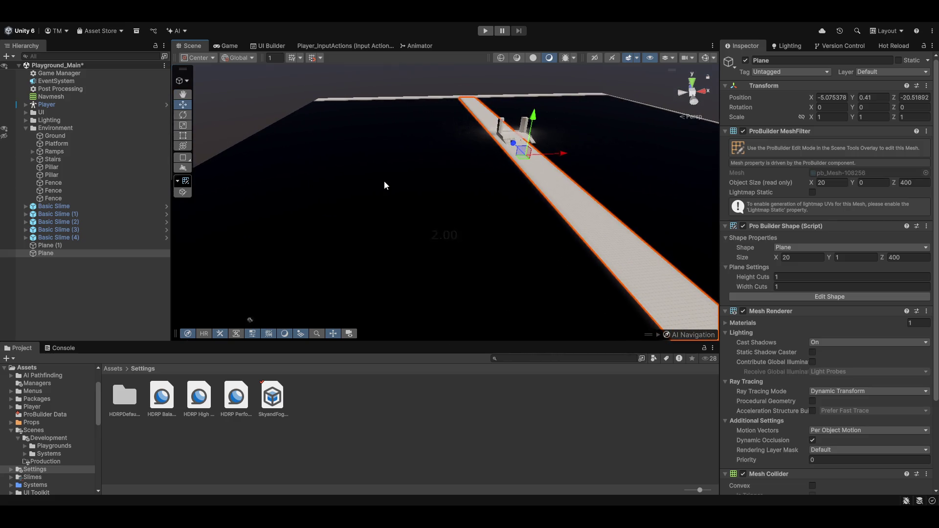
pyautogui.hotkey('ctrl', 'z')
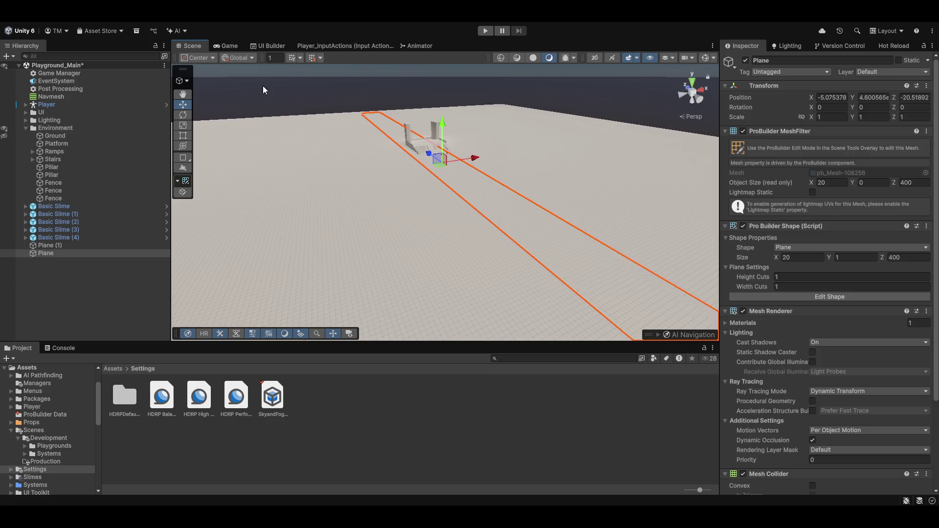
pyautogui.press('Delete')
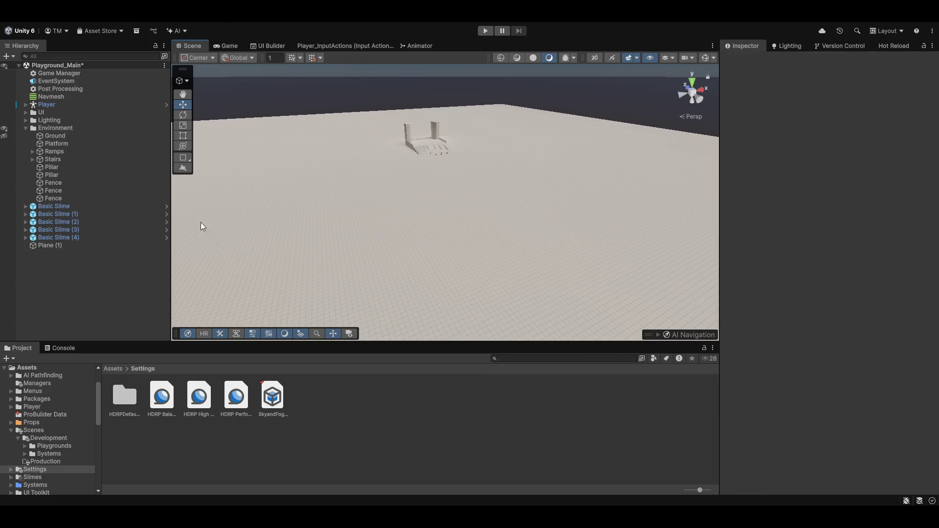
# Restore the deleted Plane with Ctrl+Z.
pyautogui.click(240, 228)
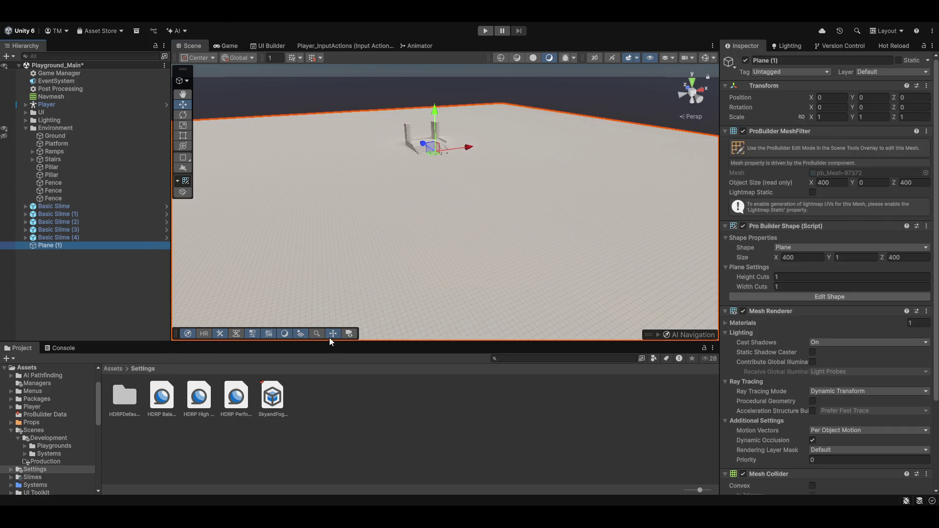
pyautogui.hotkey('ctrl', 'z')
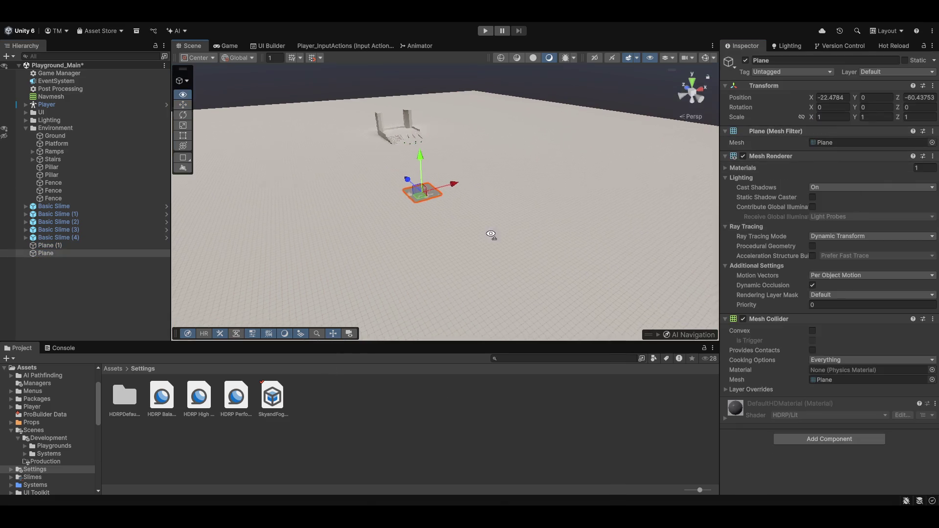
pyautogui.scroll(-5, 451, 235)
pyautogui.scroll(-2, 451, 235)
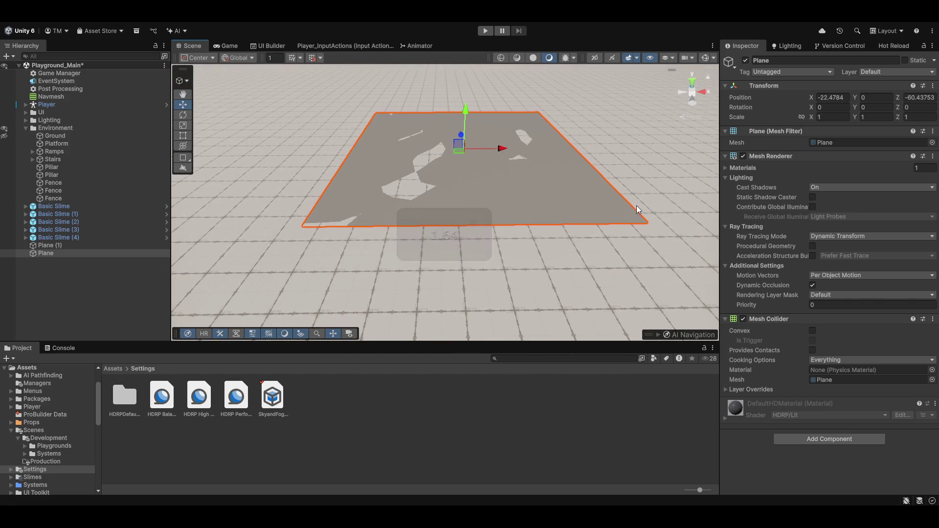
pyautogui.moveTo(589, 208)
pyautogui.mouseDown()
pyautogui.moveTo(568, 223)
pyautogui.moveTo(482, 195)
pyautogui.mouseUp()
# Set the Plane's Z scale to 20 and slide the strip toward the ground's centre.
pyautogui.scroll(-2, 538, 211)
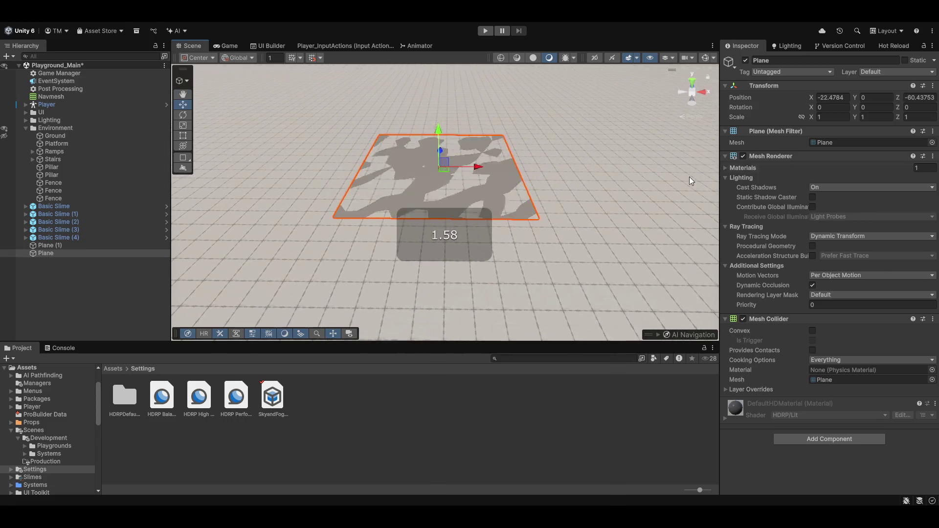
pyautogui.scroll(-3, 482, 195)
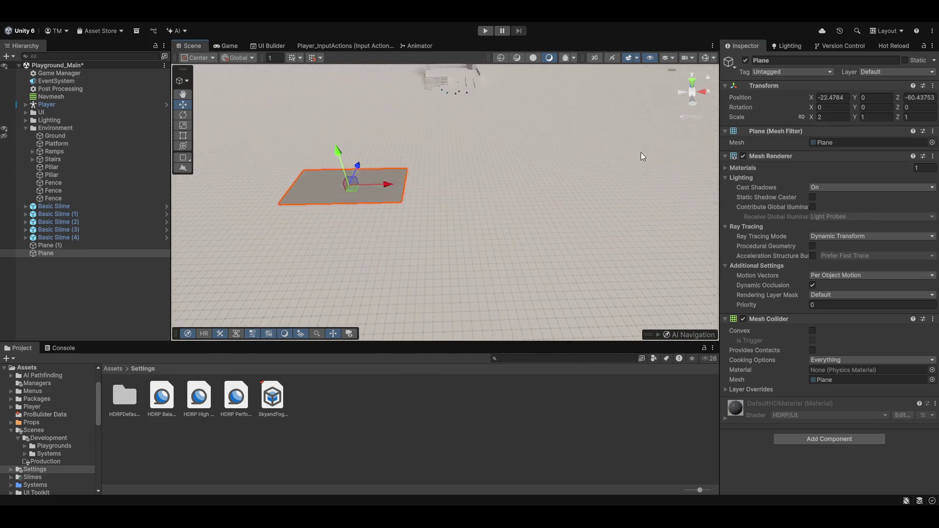
pyautogui.click(921, 117)
pyautogui.write('20')
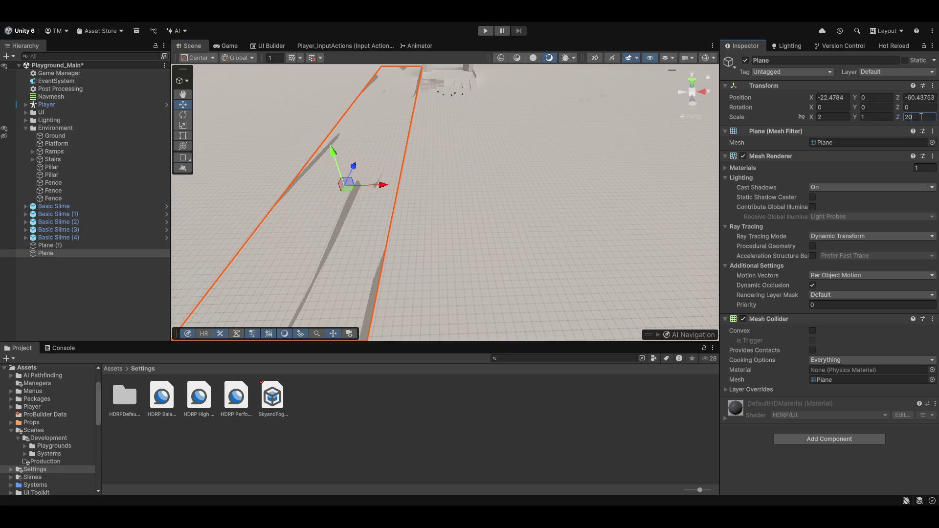
pyautogui.moveTo(383, 184)
pyautogui.mouseDown()
pyautogui.moveTo(557, 175)
pyautogui.moveTo(503, 157)
pyautogui.mouseUp()
# Fly the view forward past the stairs to look around near ground level.
pyautogui.scroll(2, 480, 116)
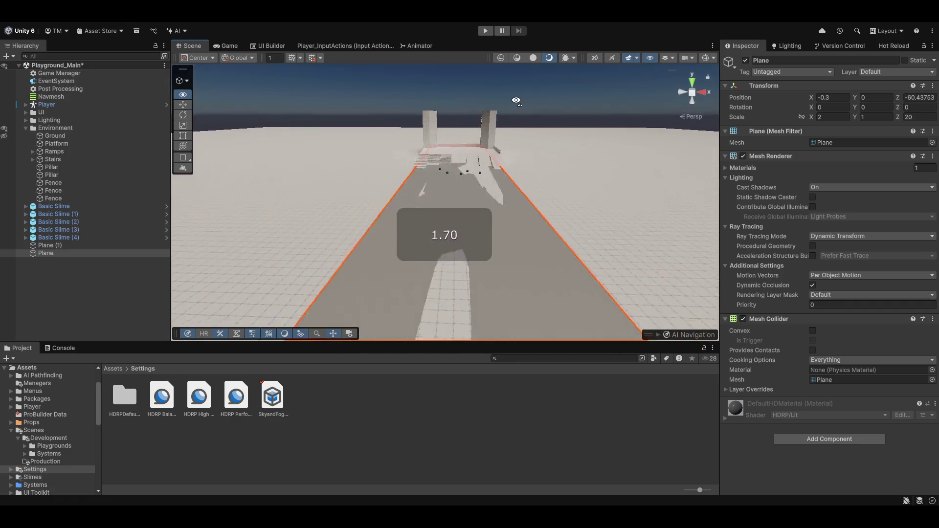
pyautogui.press('w')
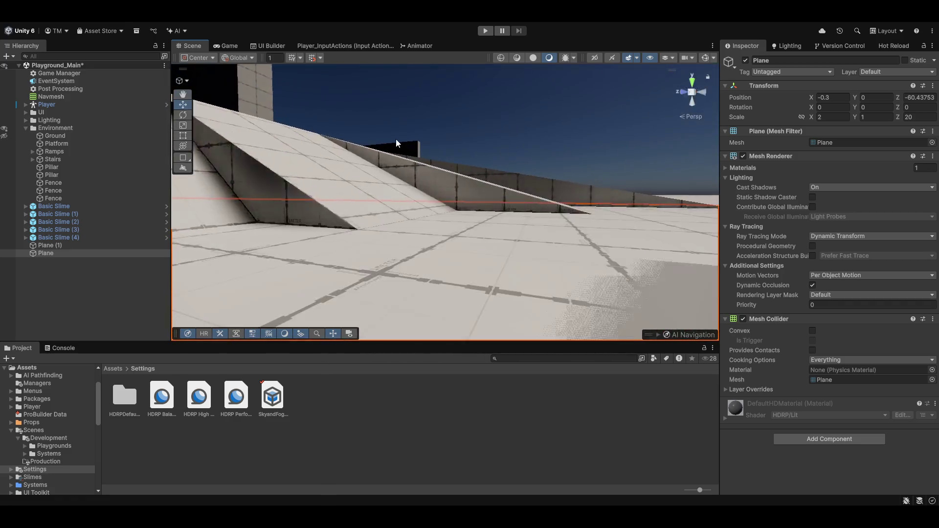
pyautogui.moveTo(523, 175); pyautogui.dragTo(530, 119)
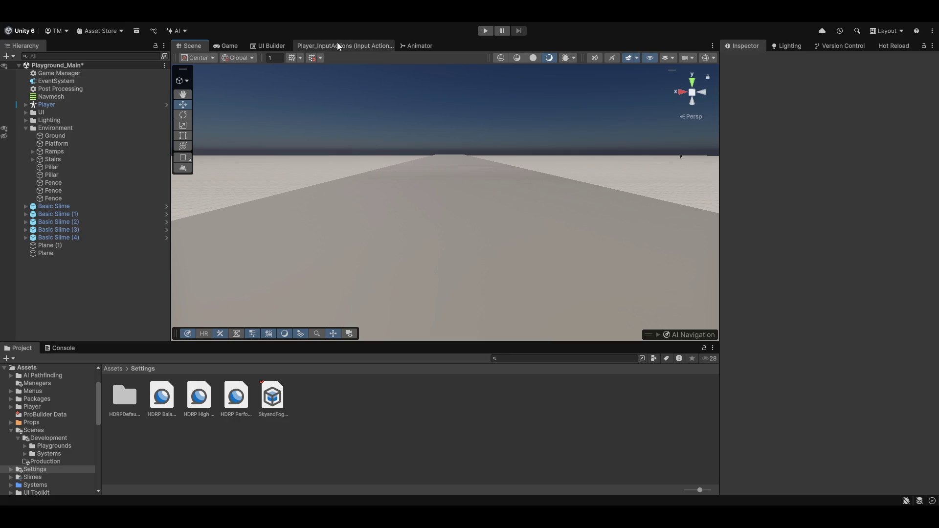
# Frame the Player and drag it into the walled area of the level.
pyautogui.click(105, 105)
pyautogui.moveTo(375, 186); pyautogui.dragTo(375, 197)
pyautogui.press('f')
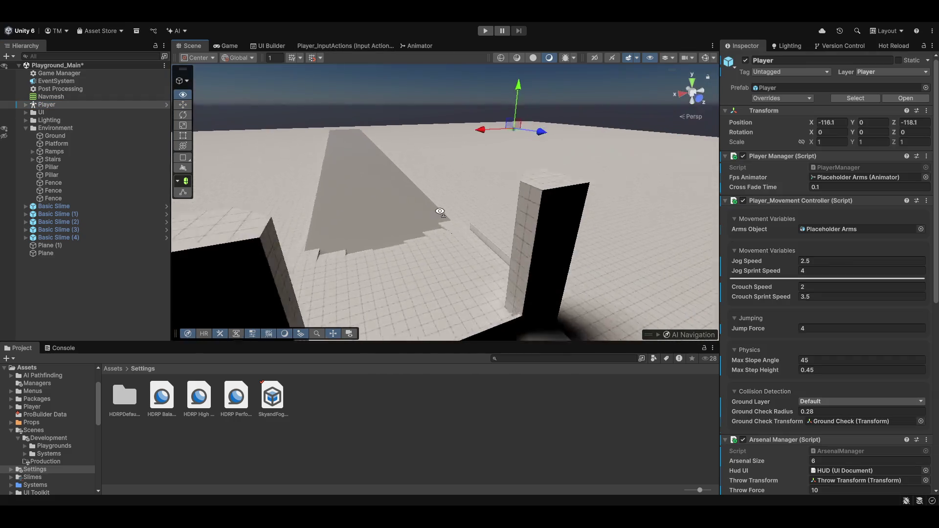
pyautogui.moveTo(510, 142)
pyautogui.mouseDown()
pyautogui.moveTo(409, 246)
pyautogui.moveTo(410, 203)
pyautogui.mouseUp()
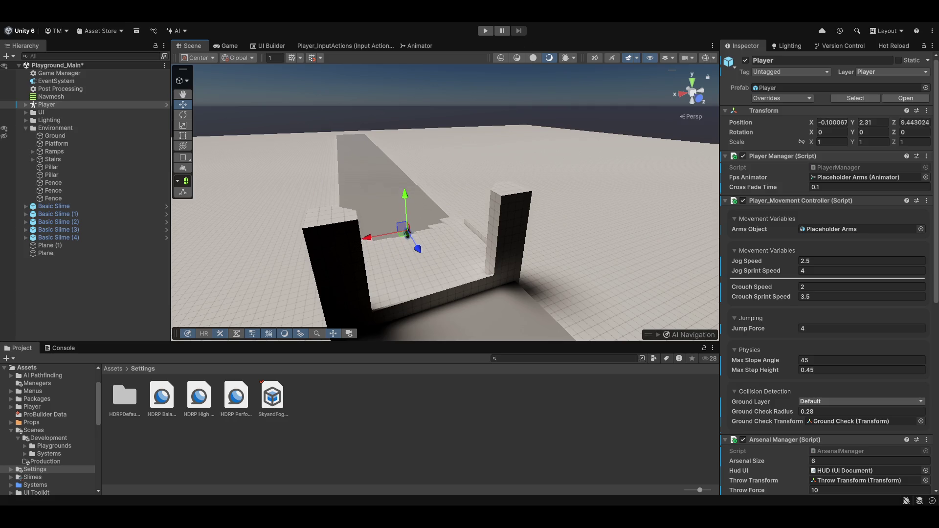
# Play-test the level, walking the player toward the wall and slimes, then stop playing.
pyautogui.click(485, 31)
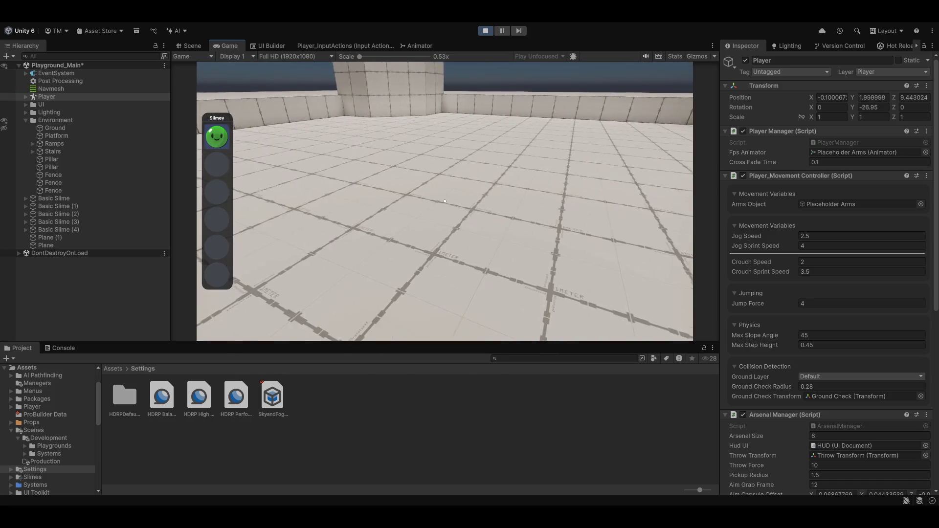
pyautogui.press('w')
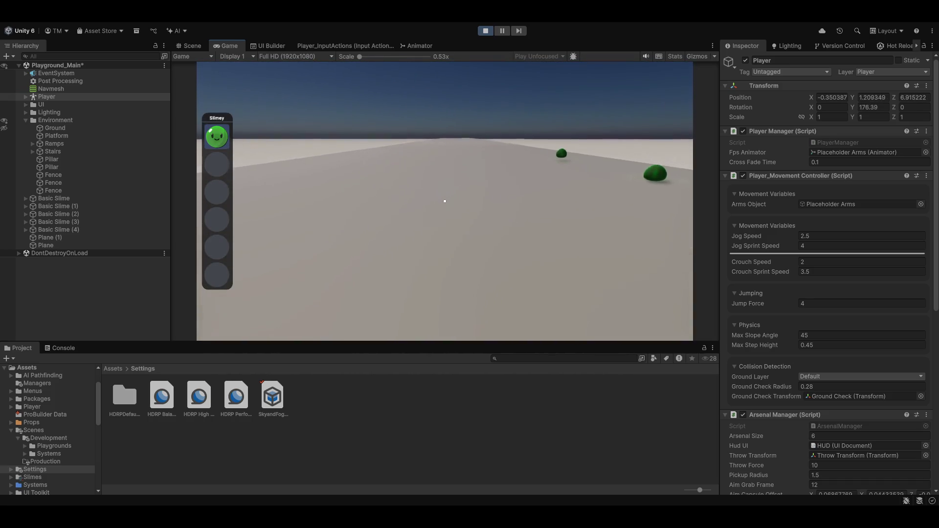
pyautogui.press('a')
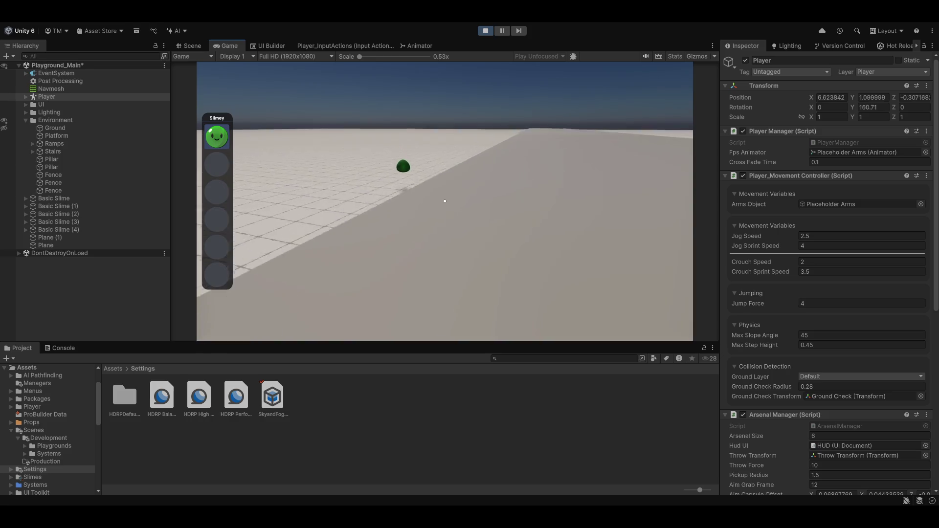
pyautogui.press('w')
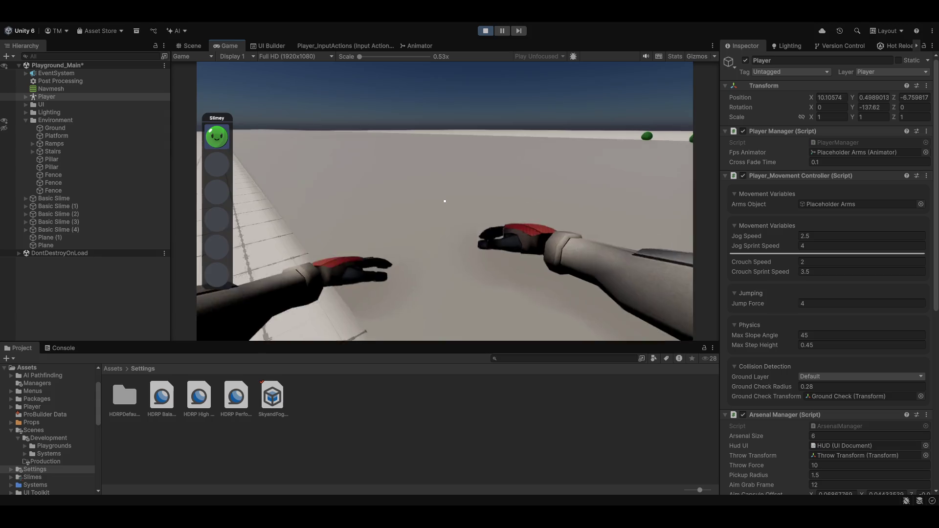
pyautogui.moveTo(445, 201)
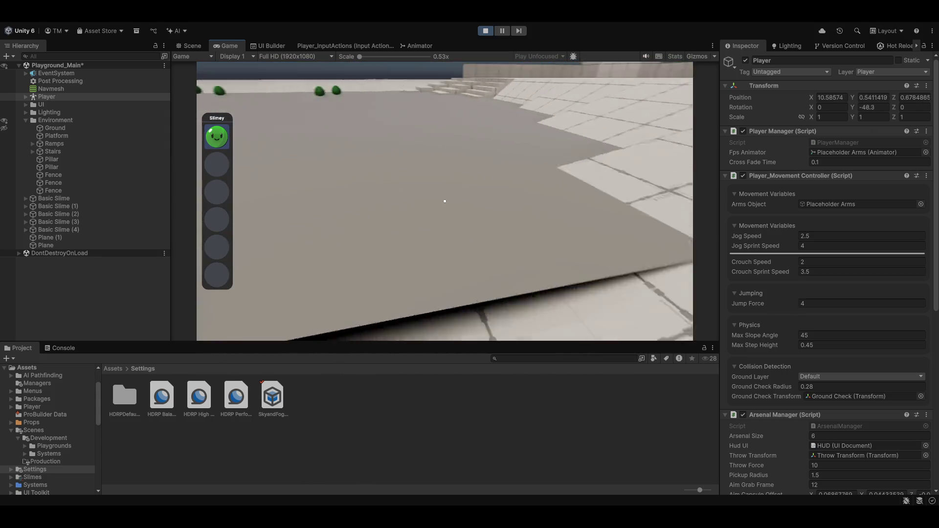
pyautogui.press('w')
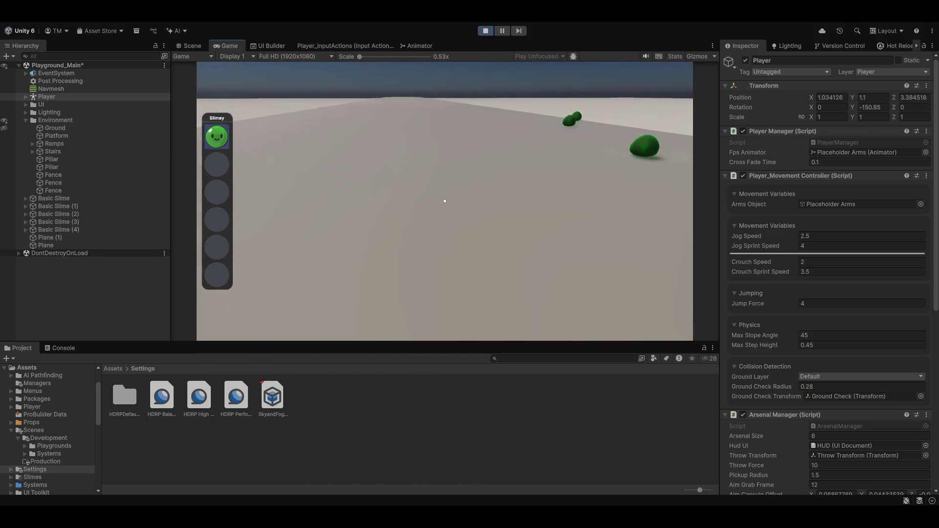
pyautogui.click(485, 31)
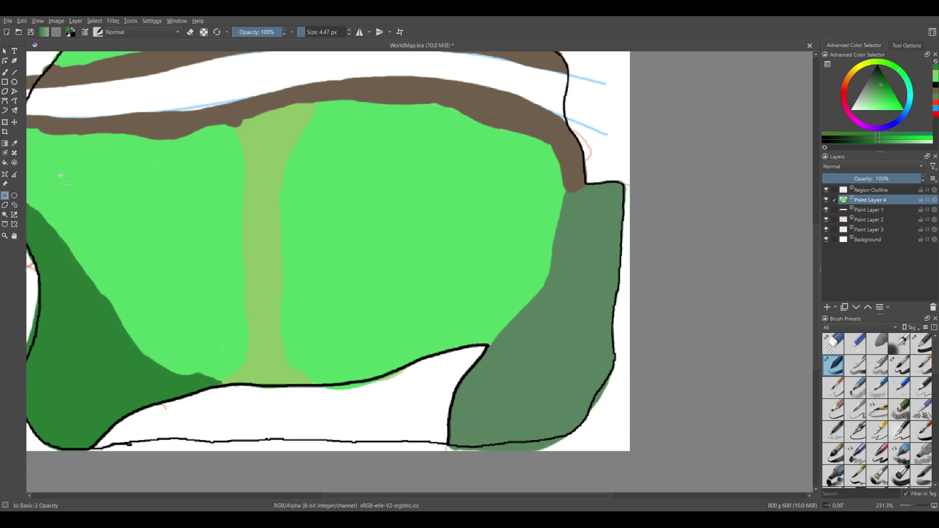
# Pick the meadow's light green with the Freehand Brush and zoom in on the map's lower edge.
pyautogui.click(5, 72)
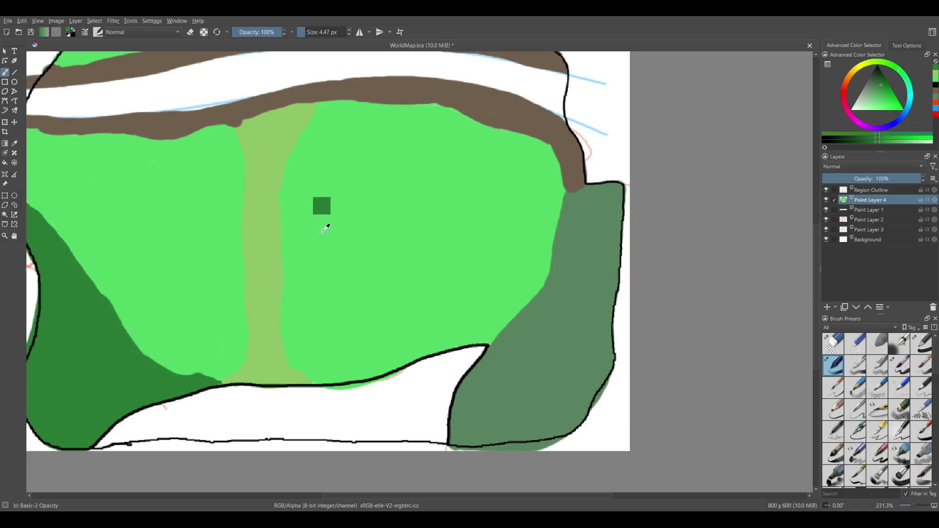
pyautogui.keyDown('ctrl'); pyautogui.click(351, 222); pyautogui.keyUp('ctrl')
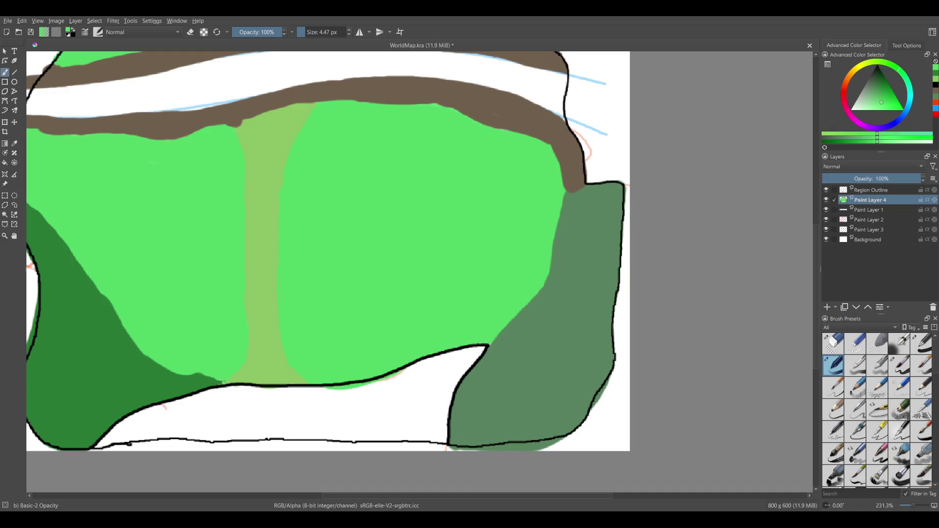
pyautogui.scroll(-3, 419, 262)
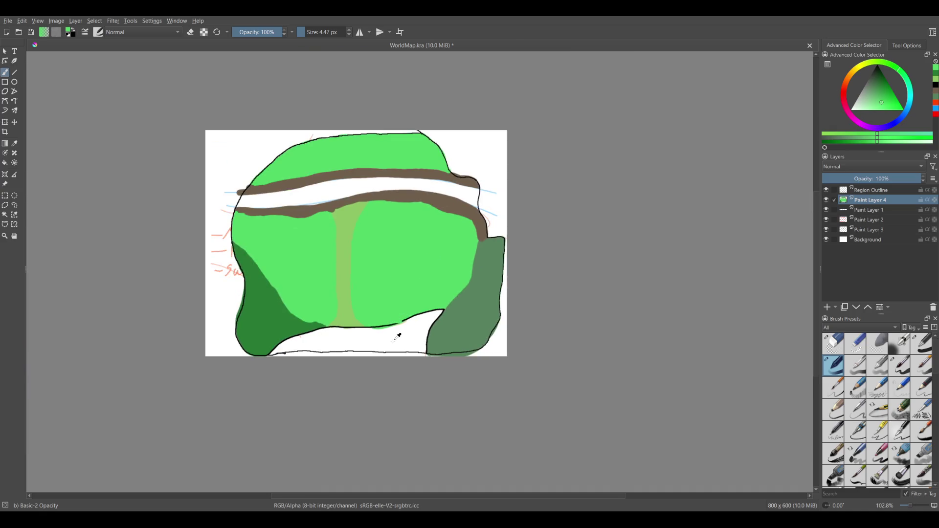
pyautogui.scroll(2, 396, 338)
pyautogui.scroll(1, 342, 343)
pyautogui.scroll(1, 306, 355)
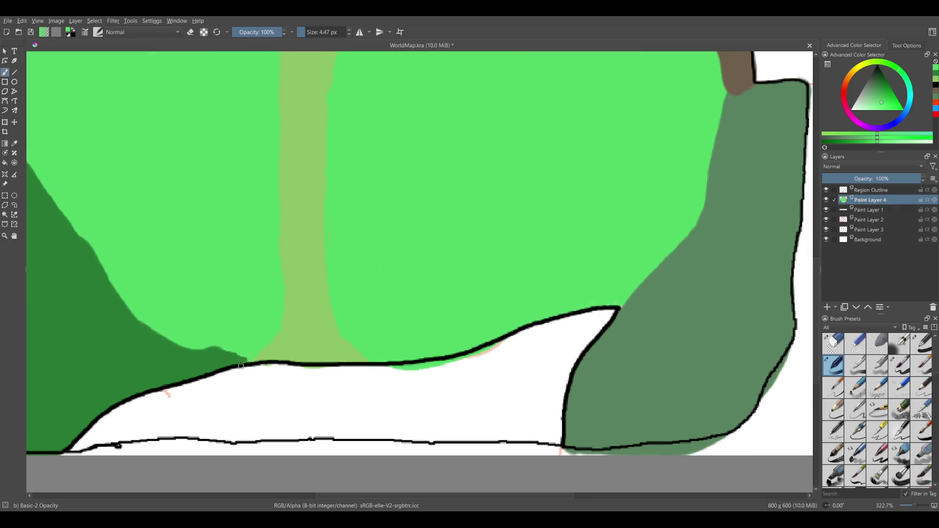
# Sample black from the outline and try several dip strokes under it, undoing each.
pyautogui.keyDown('ctrl'); pyautogui.click(397, 363); pyautogui.keyUp('ctrl')
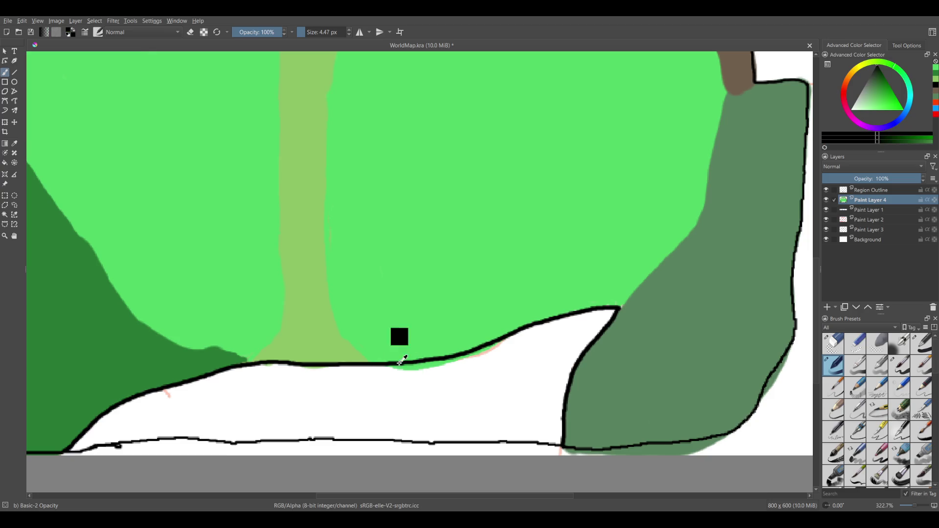
pyautogui.moveTo(282, 361); pyautogui.dragTo(346, 366)
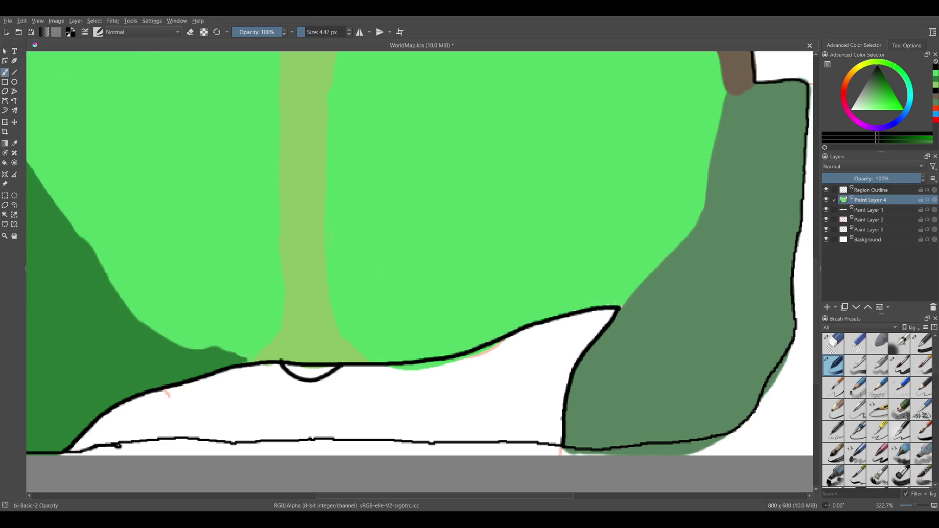
pyautogui.hotkey('ctrl', 'z')
pyautogui.moveTo(313, 351); pyautogui.dragTo(306, 350)
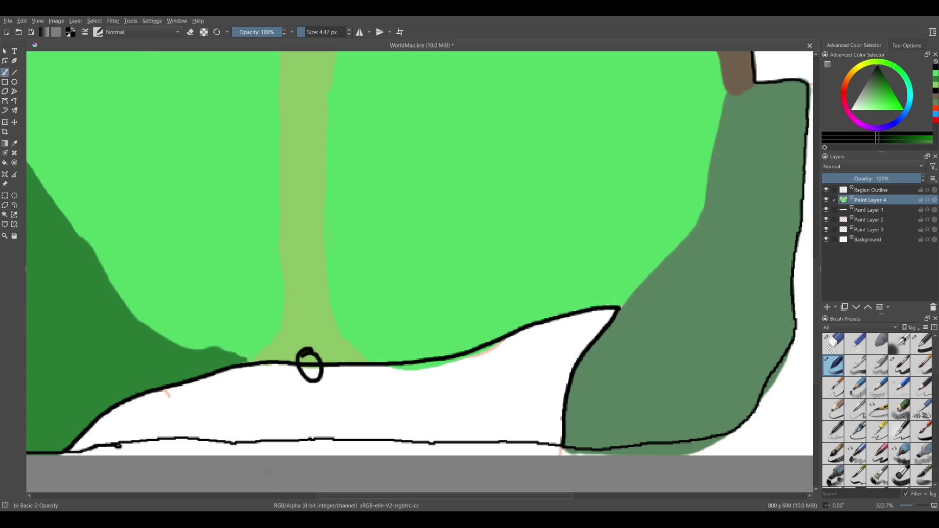
pyautogui.hotkey('ctrl', 'z')
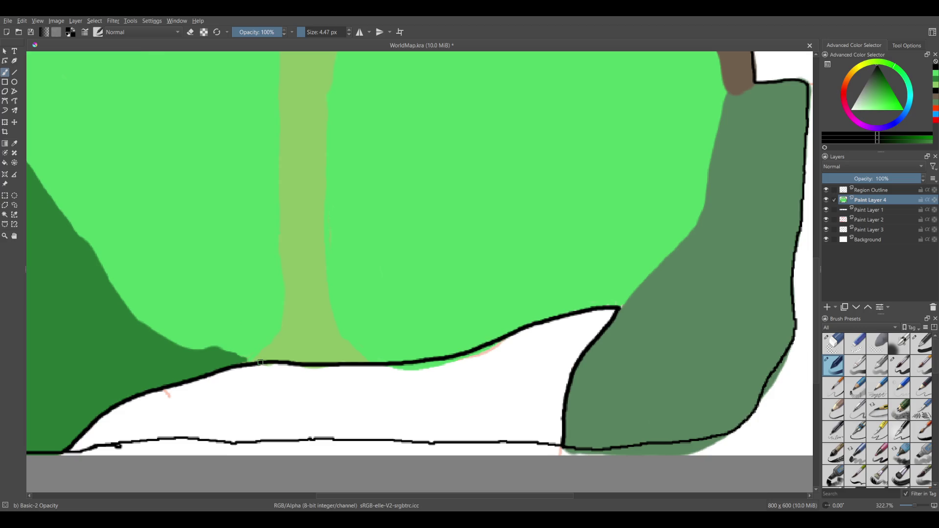
pyautogui.moveTo(286, 363)
pyautogui.mouseDown()
pyautogui.moveTo(294, 371)
pyautogui.moveTo(341, 360)
pyautogui.moveTo(272, 363)
pyautogui.mouseUp()
pyautogui.hotkey('ctrl', 'z')
pyautogui.hotkey('ctrl', 'z')
pyautogui.hotkey('ctrl', 'z')
pyautogui.moveTo(288, 362); pyautogui.dragTo(326, 370)
pyautogui.hotkey('ctrl', 'z')
# Draw a dip below the outline under the path, then return to the thin Basic-2 Opacity brush.
pyautogui.moveTo(290, 363)
pyautogui.mouseDown()
pyautogui.moveTo(328, 377)
pyautogui.moveTo(349, 363)
pyautogui.mouseUp()
pyautogui.click(833, 344)
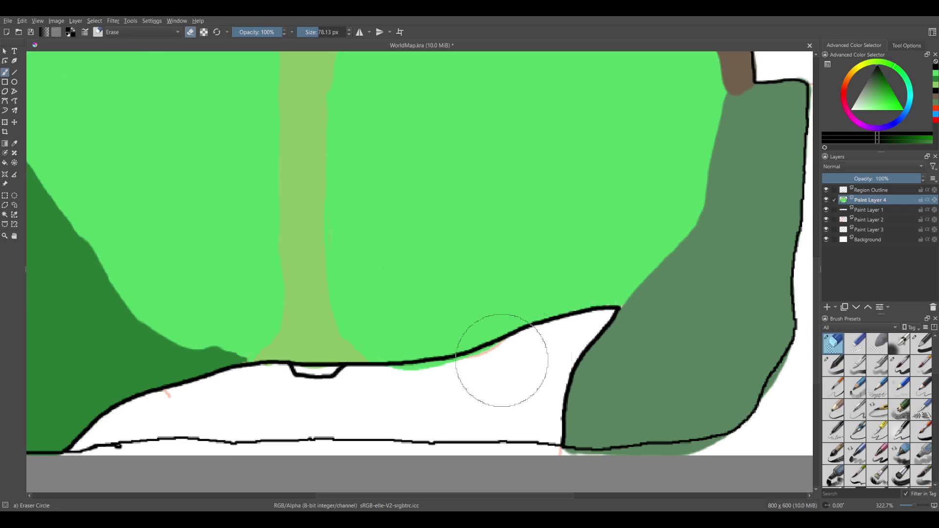
pyautogui.scroll(3, 332, 377)
pyautogui.scroll(2, 303, 293)
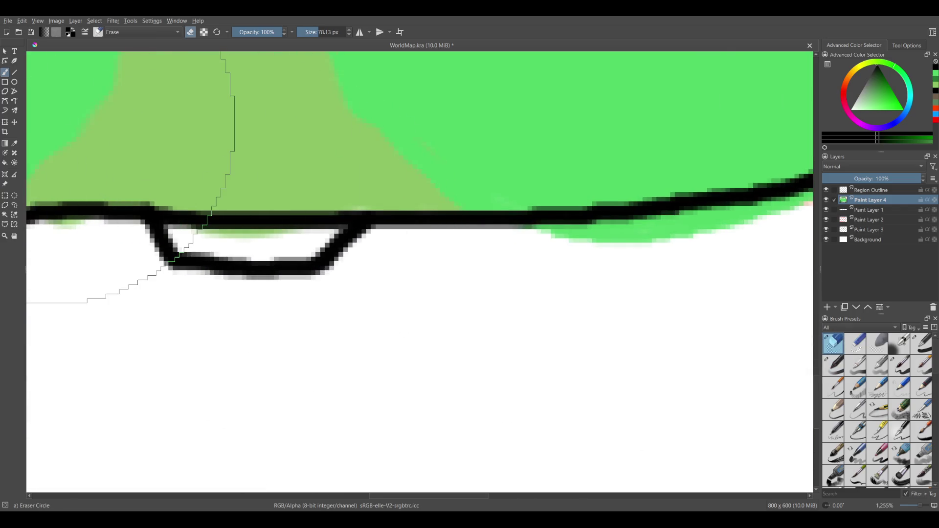
pyautogui.click(834, 365)
# Add a small loop and vertical line inside the dip, then undo both.
pyautogui.moveTo(249, 225); pyautogui.dragTo(264, 230)
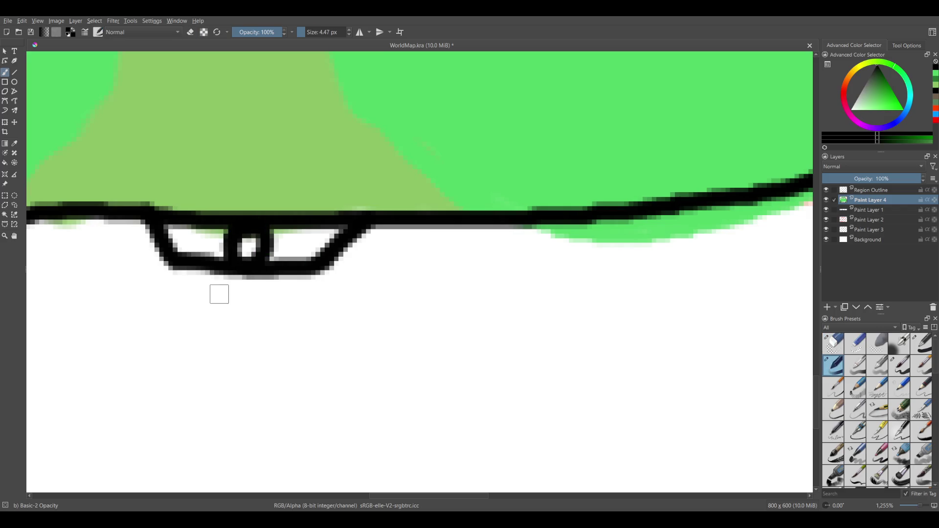
pyautogui.scroll(3, 236, 298)
pyautogui.moveTo(284, 386); pyautogui.dragTo(270, 211)
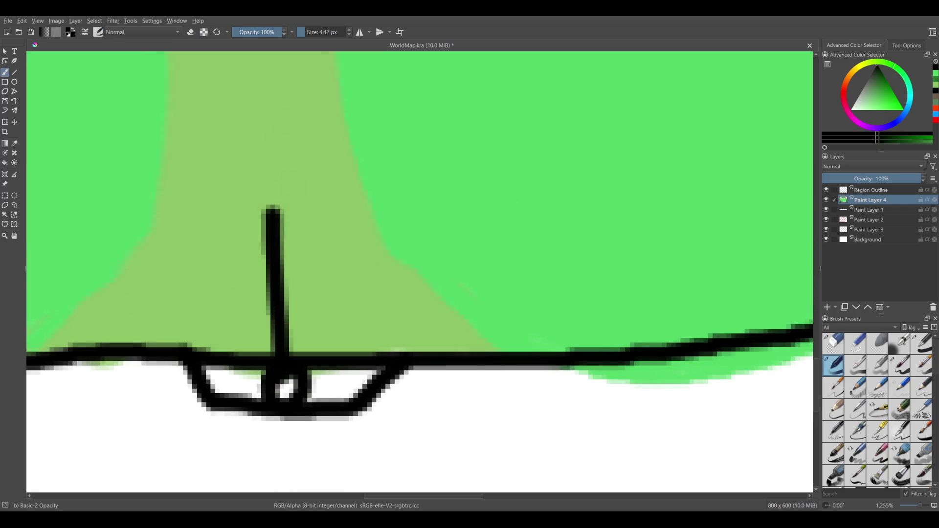
pyautogui.scroll(-2, 300, 268)
pyautogui.scroll(-2, 299, 268)
pyautogui.hotkey('ctrl', 'z')
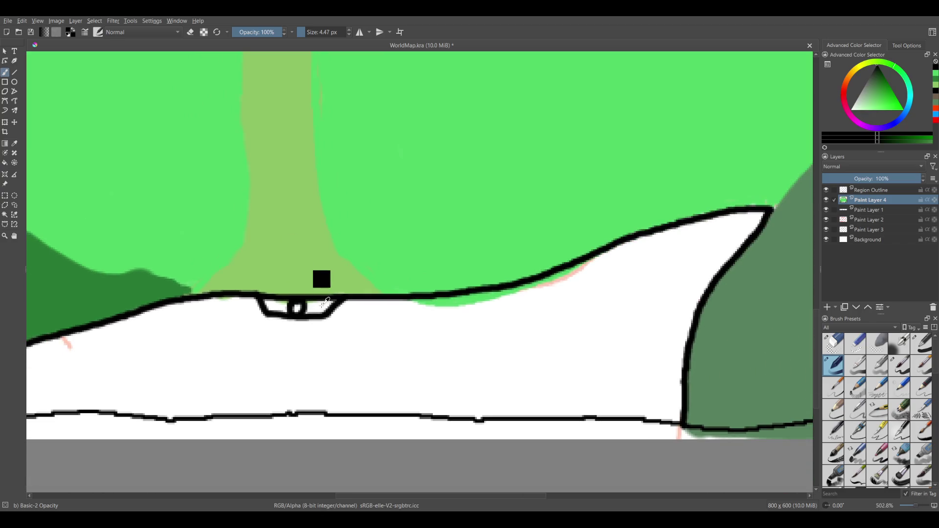
pyautogui.hotkey('ctrl', 'z')
pyautogui.hotkey('ctrl', 'z')
# Draw a curved hook near the outline and a large trial arc across the meadow.
pyautogui.moveTo(327, 300); pyautogui.dragTo(294, 327)
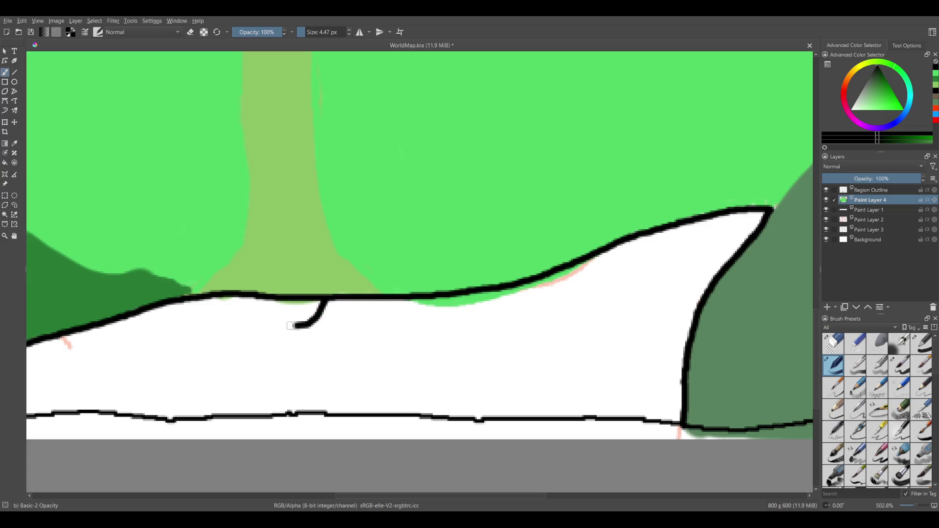
pyautogui.moveTo(247, 293)
pyautogui.mouseDown()
pyautogui.moveTo(255, 308)
pyautogui.moveTo(325, 303)
pyautogui.moveTo(284, 216)
pyautogui.mouseUp()
pyautogui.scroll(3, 306, 262)
pyautogui.scroll(-5, 307, 263)
pyautogui.moveTo(278, 329); pyautogui.dragTo(385, 275)
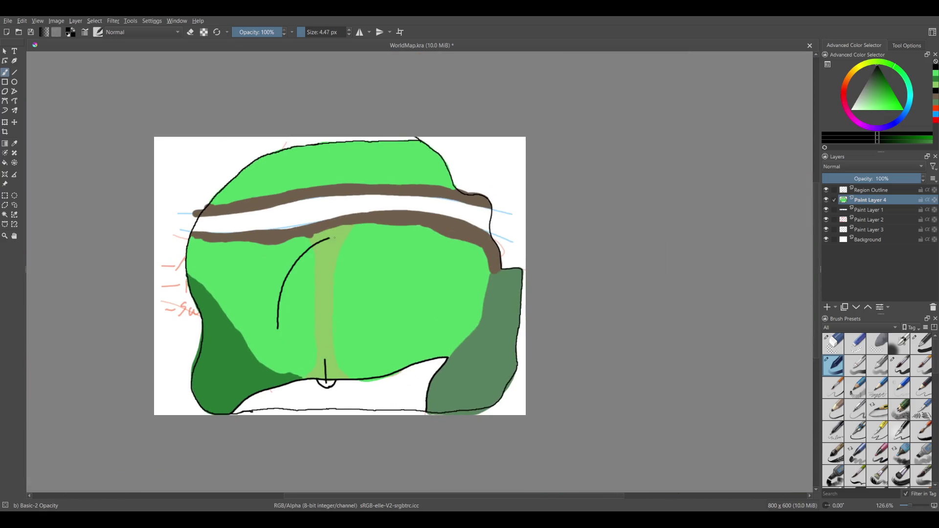
pyautogui.hotkey('ctrl', 'z')
pyautogui.hotkey('ctrl', 'z')
pyautogui.scroll(4, 329, 272)
pyautogui.scroll(-1, 264, 268)
pyautogui.scroll(-1, 264, 268)
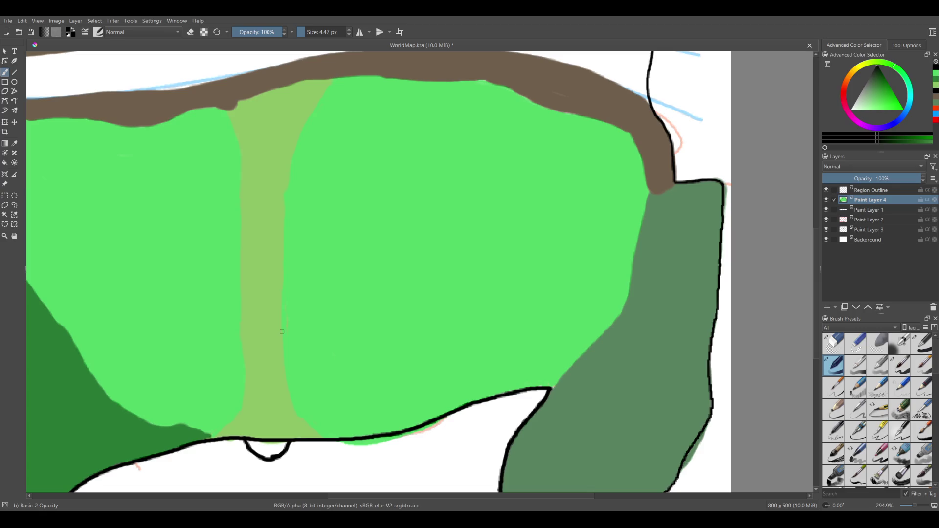
pyautogui.moveTo(335, 173)
pyautogui.mouseDown()
pyautogui.moveTo(297, 188)
pyautogui.moveTo(301, 209)
pyautogui.mouseUp()
pyautogui.hotkey('ctrl', 'z')
pyautogui.hotkey('ctrl', 'z')
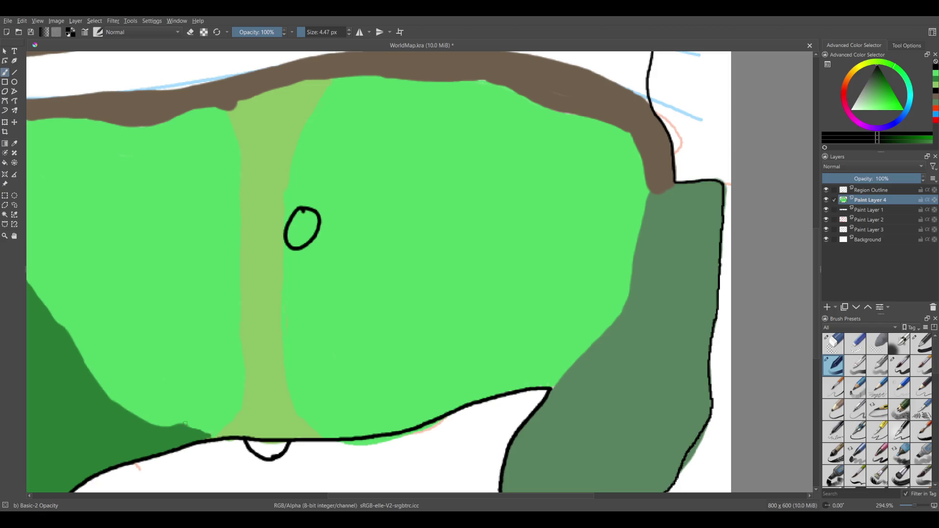
pyautogui.moveTo(355, 294)
pyautogui.mouseDown()
pyautogui.moveTo(440, 245)
pyautogui.moveTo(387, 239)
pyautogui.mouseUp()
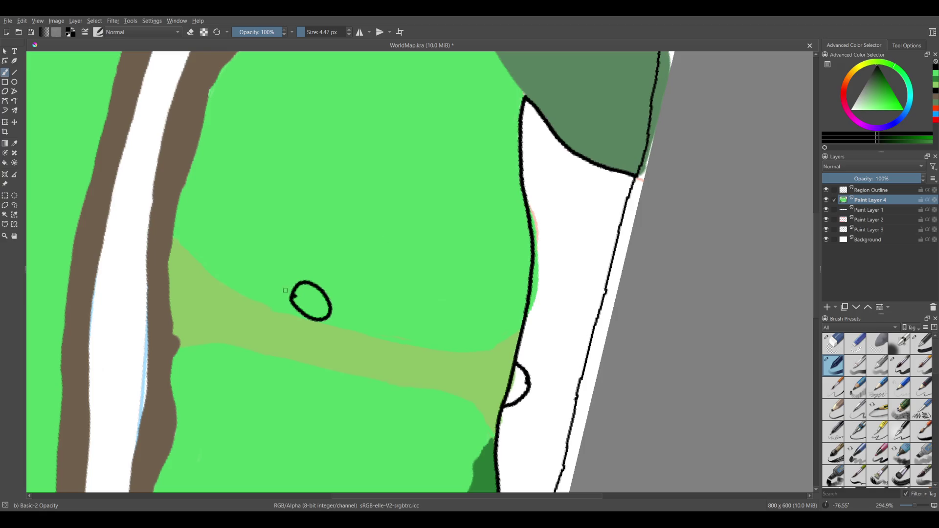
pyautogui.moveTo(293, 291); pyautogui.dragTo(268, 301)
pyautogui.moveTo(331, 303)
pyautogui.mouseDown()
pyautogui.moveTo(324, 318)
pyautogui.moveTo(360, 308)
pyautogui.moveTo(349, 307)
pyautogui.mouseUp()
pyautogui.hotkey('ctrl', 'z')
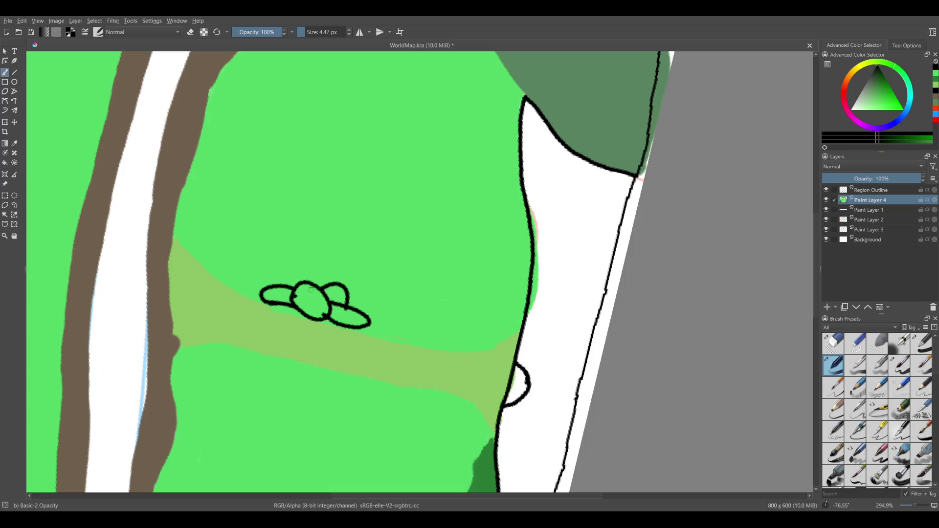
pyautogui.moveTo(302, 278)
pyautogui.mouseDown()
pyautogui.moveTo(279, 284)
pyautogui.moveTo(335, 292)
pyautogui.mouseUp()
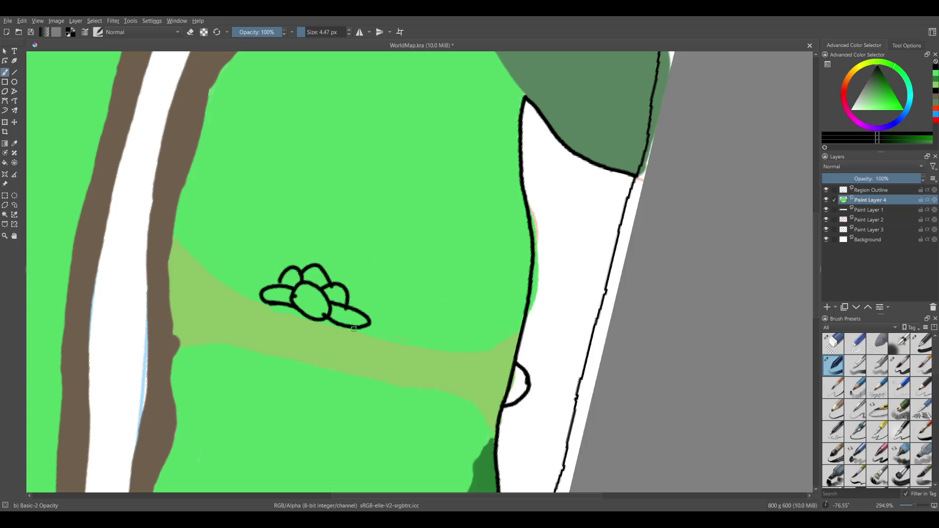
pyautogui.hotkey('ctrl', 'z')
pyautogui.hotkey('ctrl', 'z')
pyautogui.hotkey('ctrl', 'z')
pyautogui.hotkey('ctrl', 'z')
pyautogui.hotkey('ctrl', 'z')
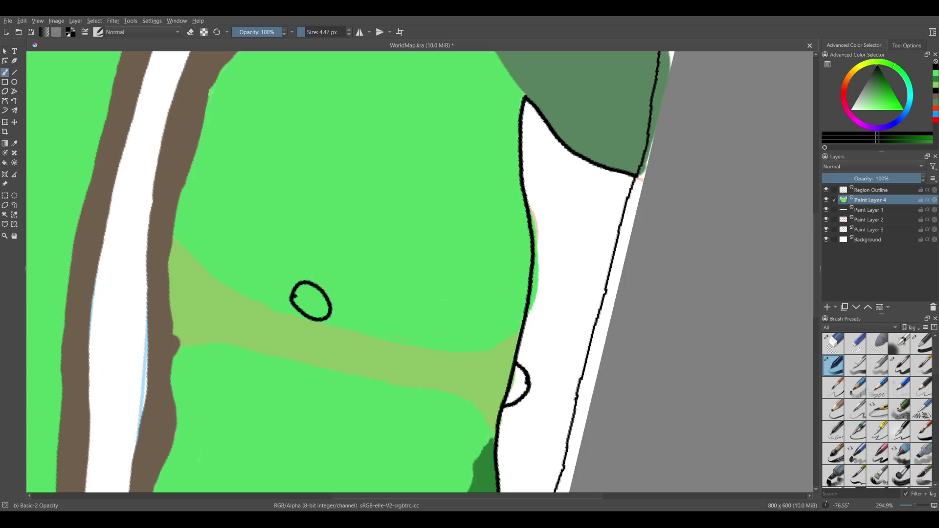
pyautogui.moveTo(367, 284)
pyautogui.mouseDown()
pyautogui.moveTo(395, 302)
pyautogui.moveTo(370, 282)
pyautogui.mouseUp()
pyautogui.moveTo(270, 225); pyautogui.dragTo(260, 226)
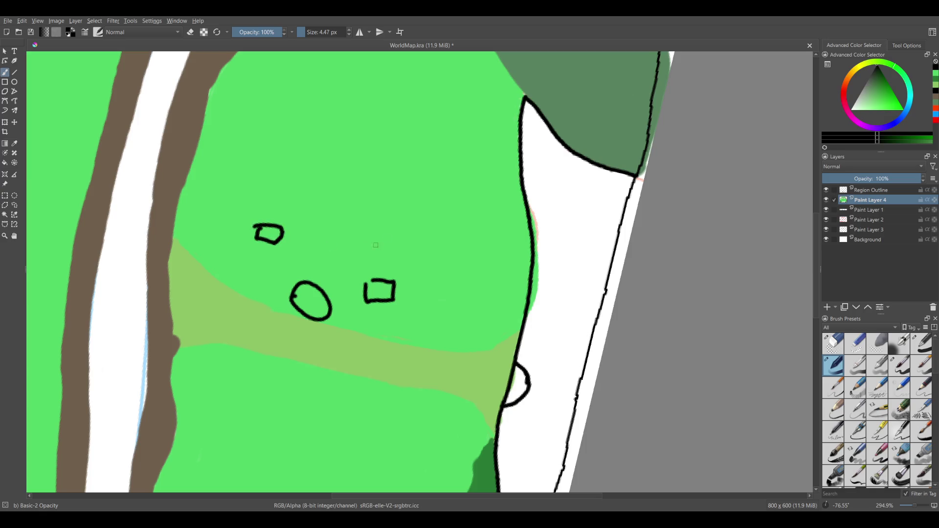
pyautogui.hotkey('ctrl', 'z')
pyautogui.hotkey('ctrl', 'z')
pyautogui.moveTo(432, 191); pyautogui.dragTo(457, 269)
pyautogui.hotkey('ctrl', 'z')
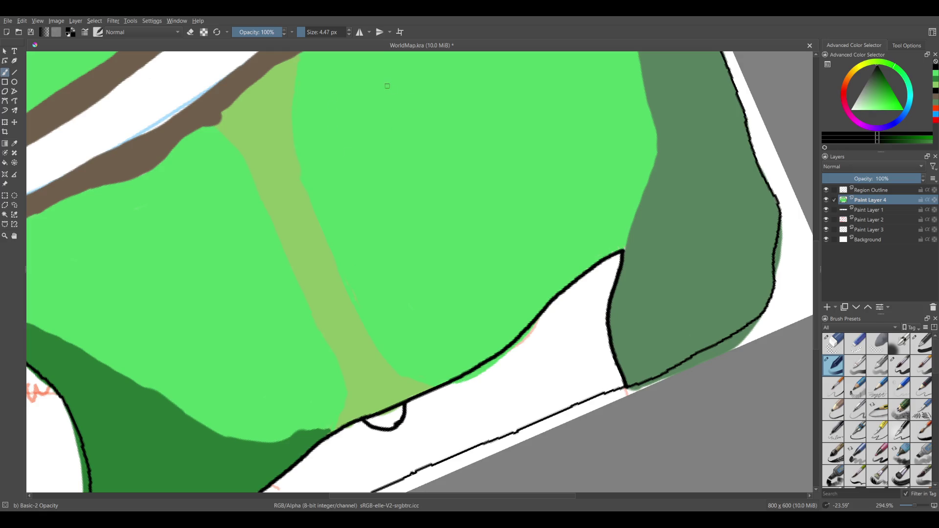
pyautogui.moveTo(375, 88); pyautogui.dragTo(411, 85)
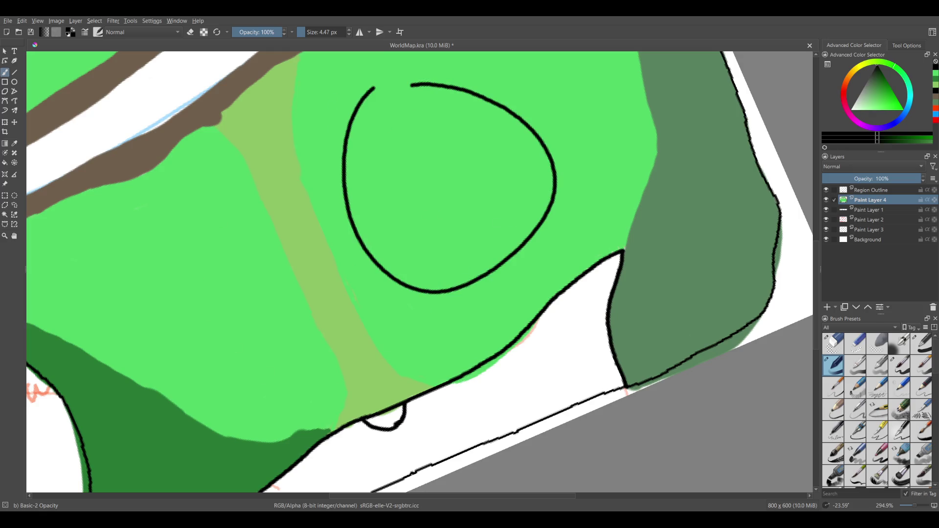
pyautogui.moveTo(121, 223); pyautogui.dragTo(149, 208)
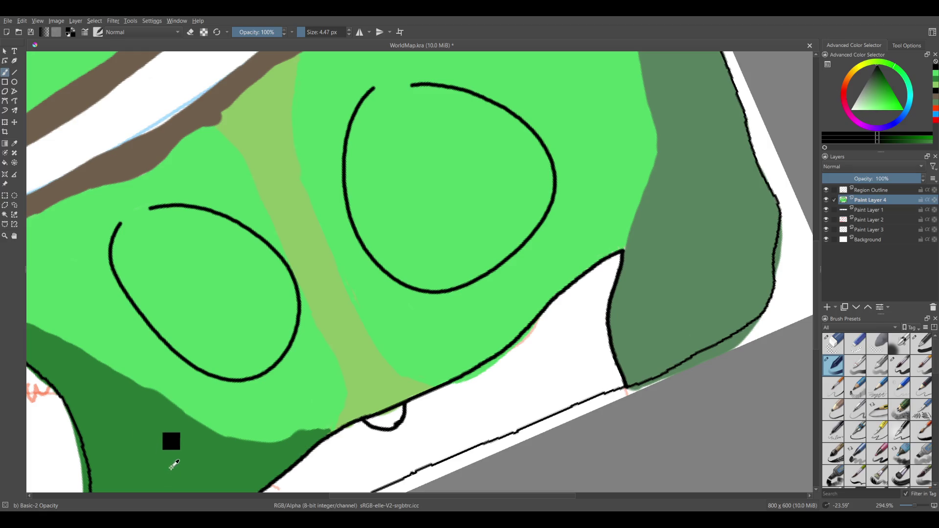
pyautogui.hotkey('ctrl', 'z')
pyautogui.hotkey('ctrl', 'z')
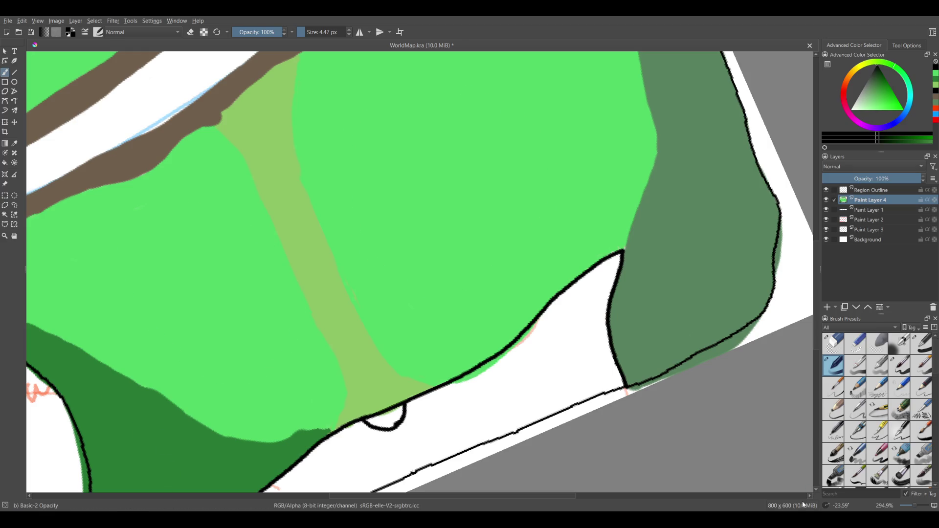
pyautogui.moveTo(827, 506); pyautogui.dragTo(830, 507)
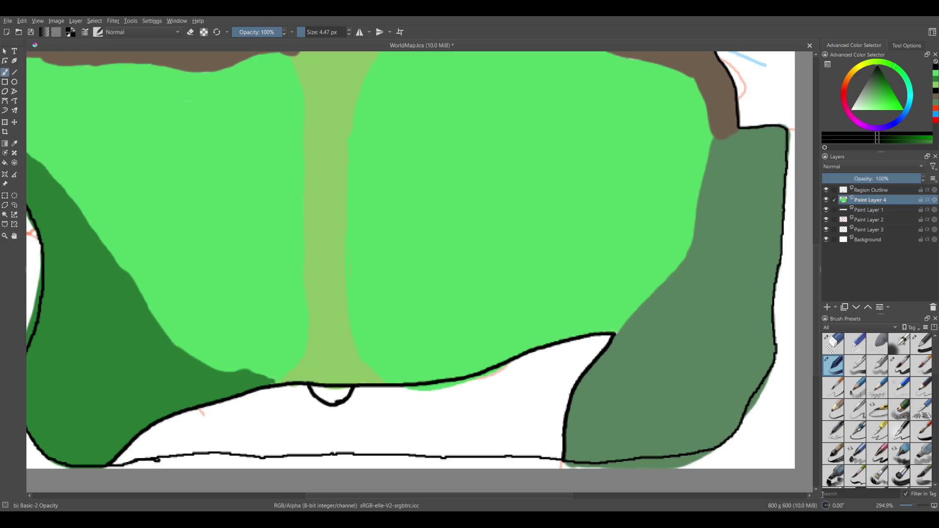
pyautogui.moveTo(361, 392); pyautogui.dragTo(341, 447)
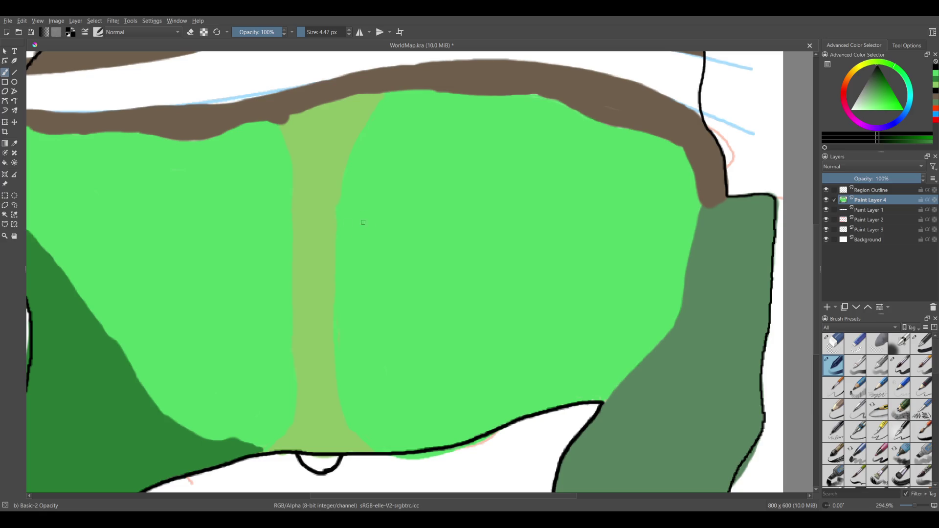
pyautogui.moveTo(351, 228); pyautogui.dragTo(353, 221)
pyautogui.moveTo(263, 226); pyautogui.dragTo(263, 214)
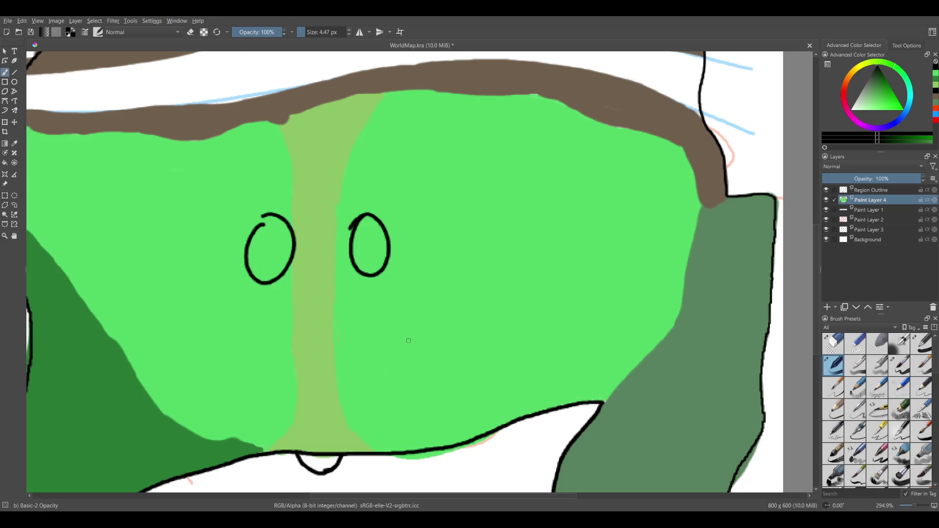
pyautogui.moveTo(354, 297); pyautogui.dragTo(344, 294)
pyautogui.moveTo(273, 317); pyautogui.dragTo(264, 317)
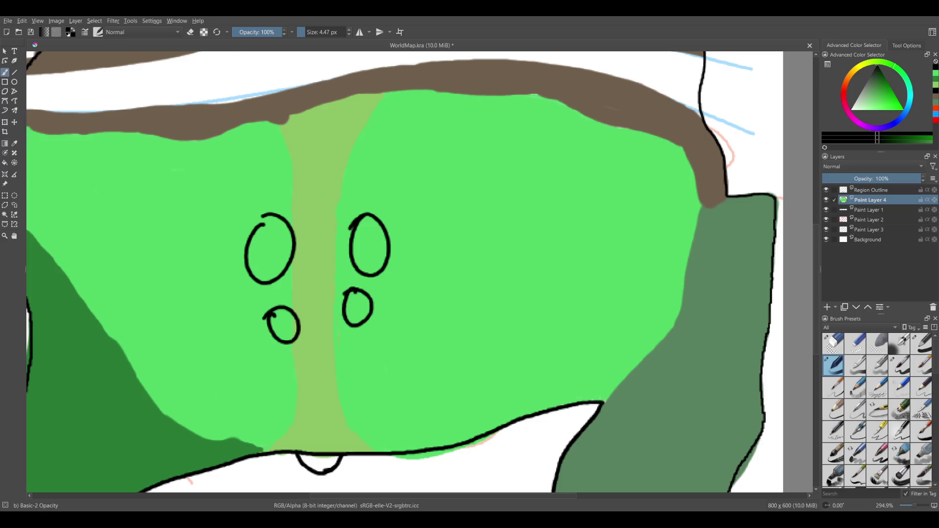
pyautogui.moveTo(420, 161); pyautogui.dragTo(416, 161)
pyautogui.moveTo(238, 167); pyautogui.dragTo(221, 171)
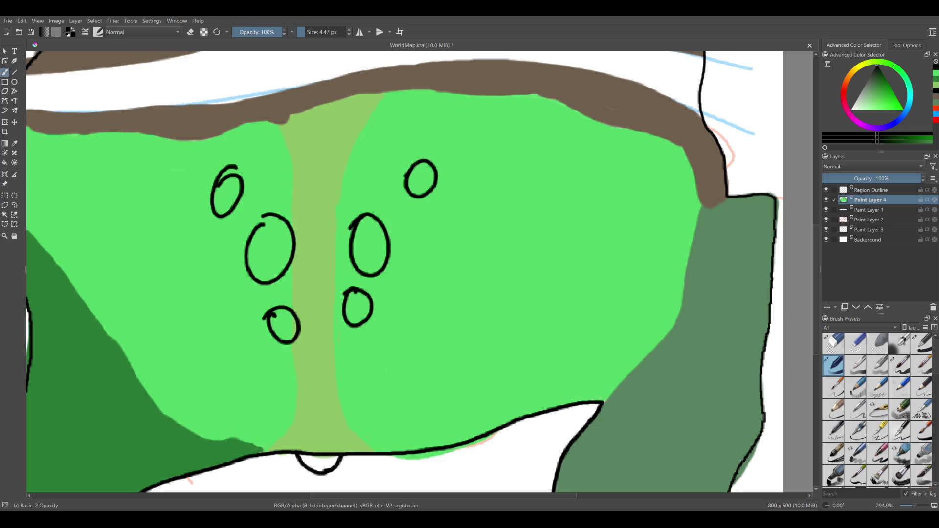
pyautogui.hotkey('ctrl', 'z')
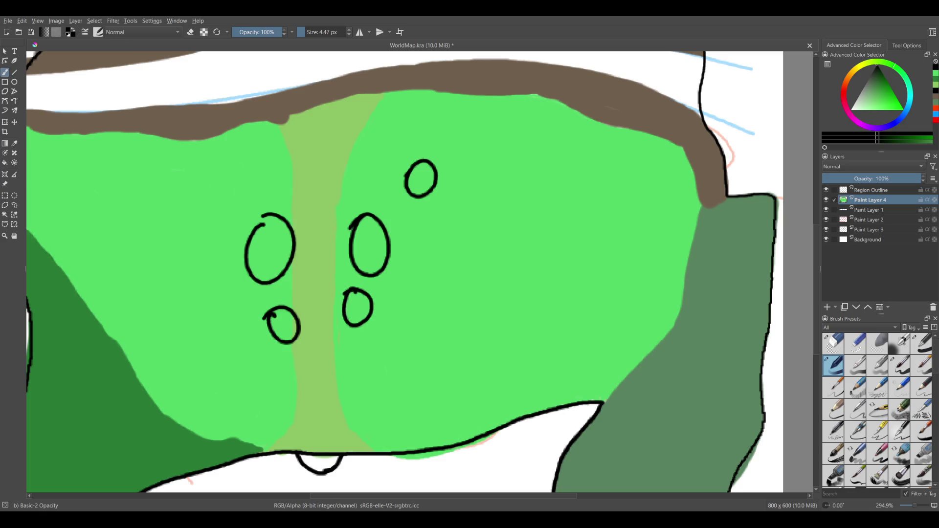
pyautogui.hotkey('ctrl', 'z')
pyautogui.hotkey('ctrl', 'z')
pyautogui.hotkey('ctrl', 'z')
pyautogui.hotkey('ctrl', 'z')
pyautogui.hotkey('ctrl', 'z')
pyautogui.scroll(-5, 388, 342)
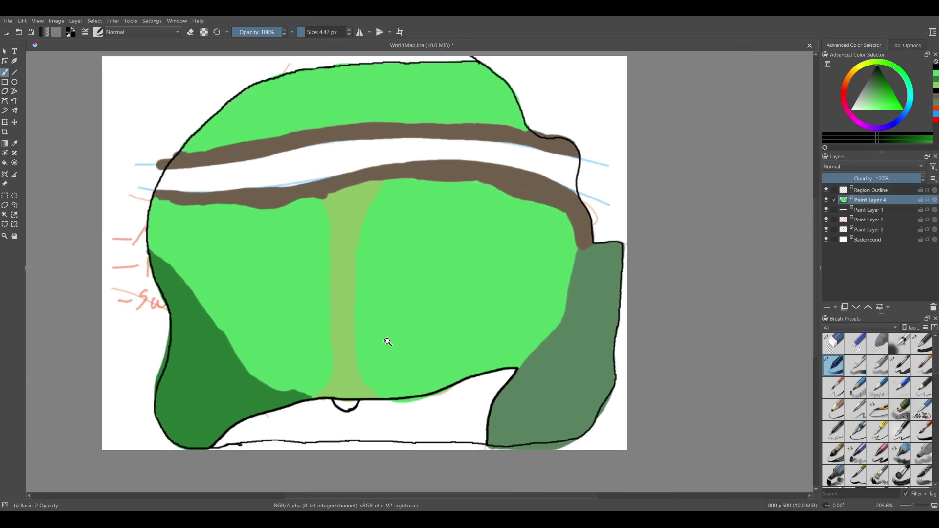
# Erase the old U-shaped dip and its leftover stub with Eraser Small.
pyautogui.scroll(2, 390, 329)
pyautogui.moveTo(389, 329); pyautogui.dragTo(333, 319)
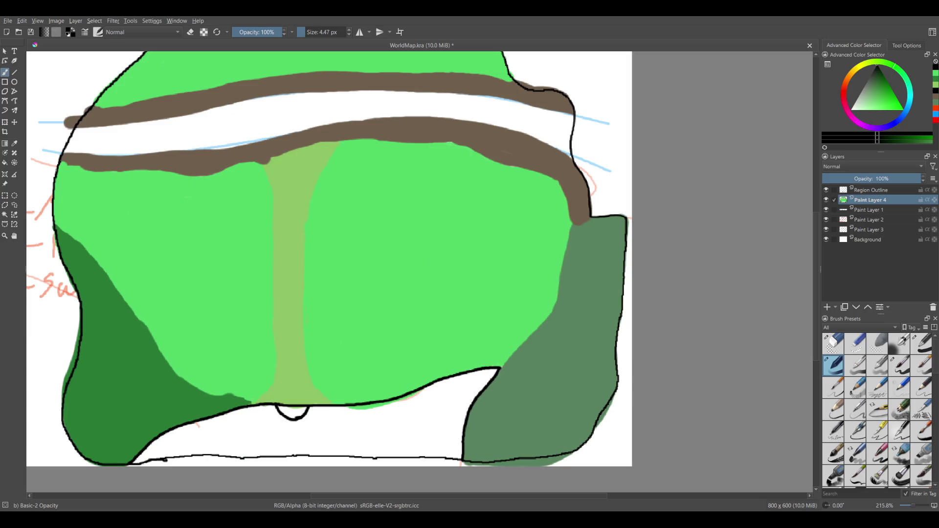
pyautogui.moveTo(553, 252); pyautogui.dragTo(498, 276)
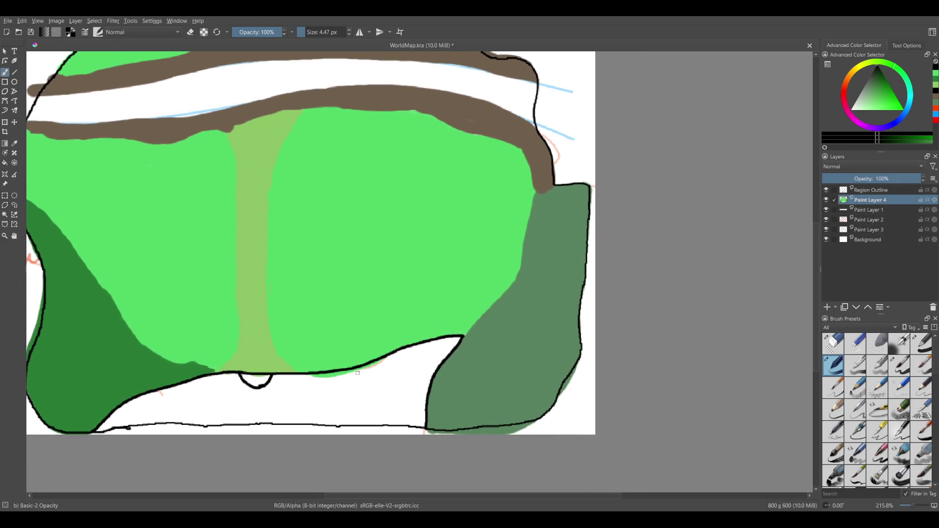
pyautogui.scroll(6, 258, 384)
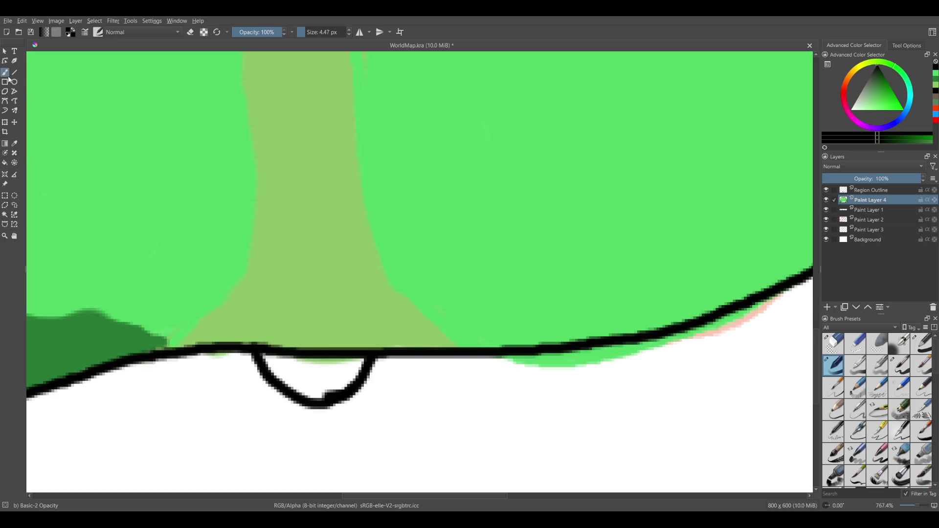
pyautogui.click(845, 343)
pyautogui.moveTo(363, 400)
pyautogui.mouseDown()
pyautogui.moveTo(286, 380)
pyautogui.moveTo(367, 377)
pyautogui.mouseUp()
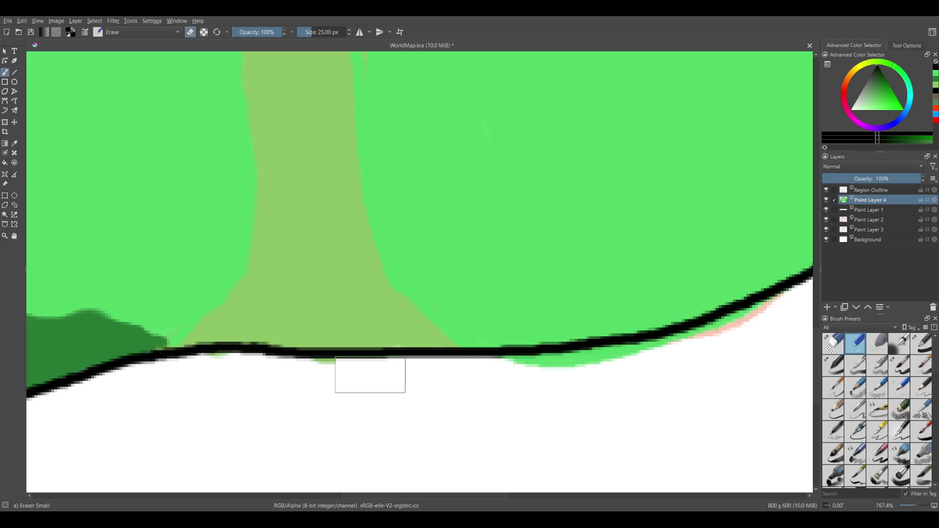
pyautogui.click(870, 192)
# Draw a new curve below the bottom outline with the thin brush, then undo it.
pyautogui.click(839, 346)
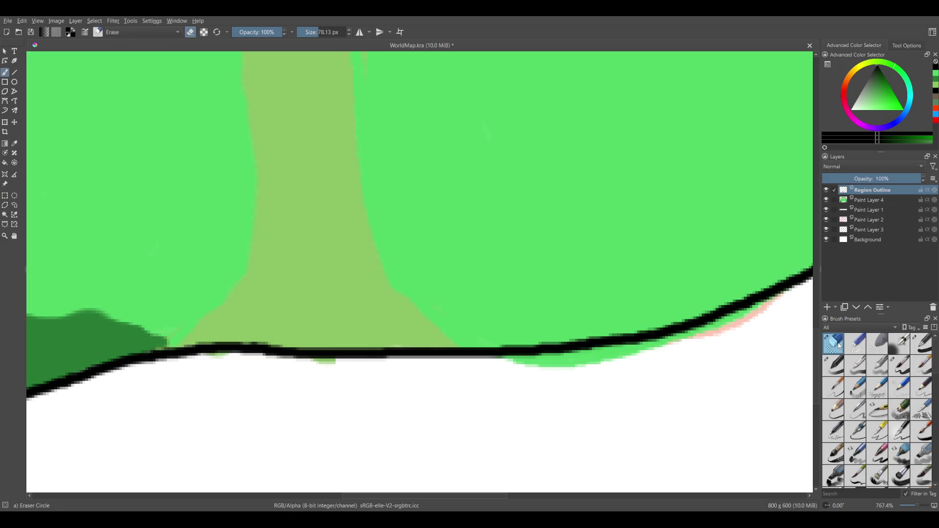
pyautogui.click(835, 364)
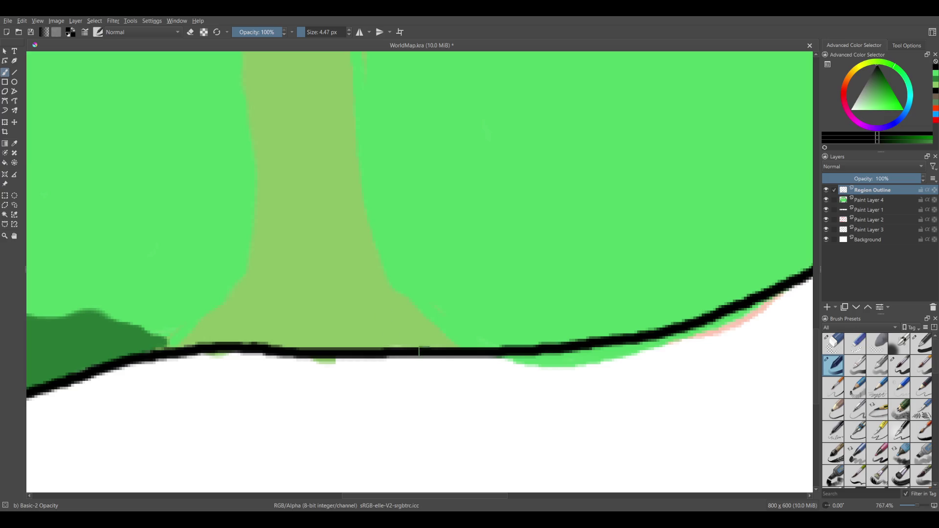
pyautogui.moveTo(402, 355)
pyautogui.mouseDown()
pyautogui.moveTo(309, 413)
pyautogui.moveTo(240, 344)
pyautogui.mouseUp()
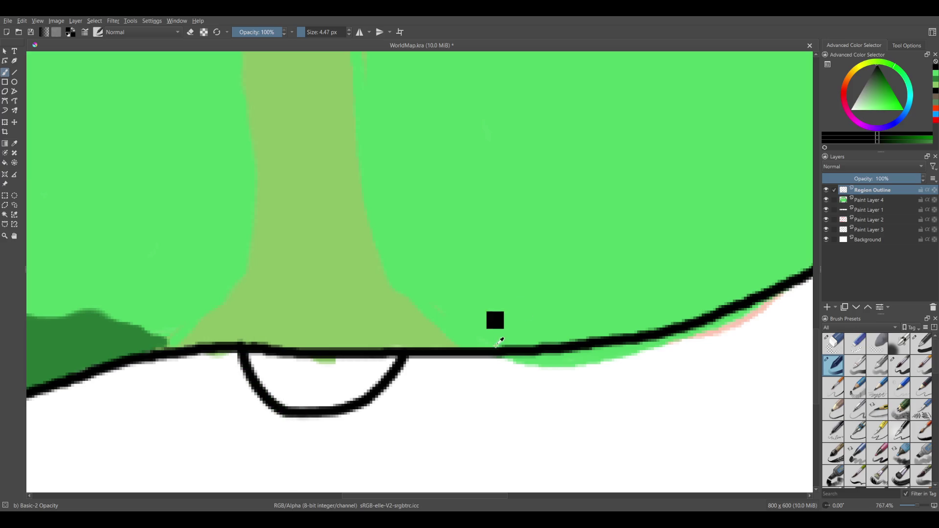
pyautogui.scroll(-3, 497, 317)
pyautogui.scroll(2, 482, 342)
pyautogui.hotkey('ctrl', 'z')
# Redraw a smaller, tidier dip curve below the outline beneath the olive path.
pyautogui.moveTo(309, 349)
pyautogui.mouseDown()
pyautogui.moveTo(395, 384)
pyautogui.moveTo(424, 349)
pyautogui.mouseUp()
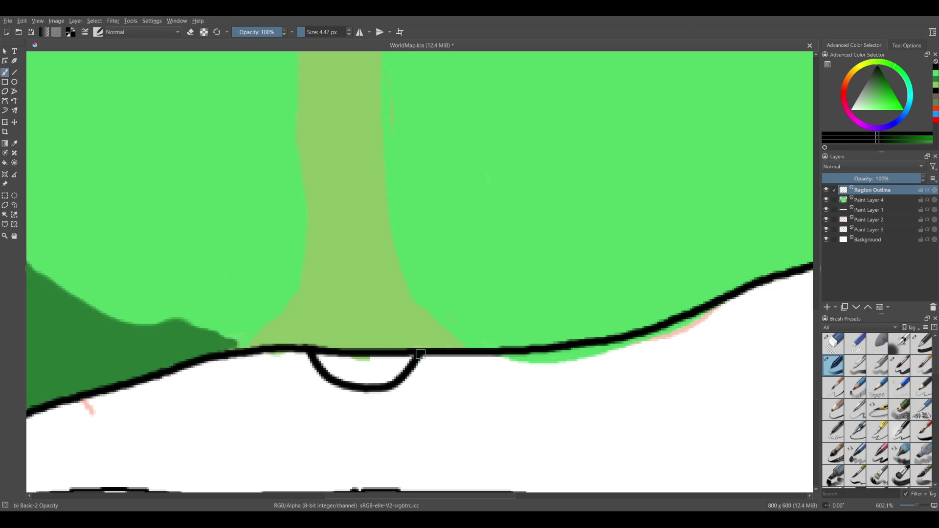
pyautogui.moveTo(359, 373); pyautogui.dragTo(358, 207)
pyautogui.hotkey('ctrl', 'z')
pyautogui.scroll(-3, 492, 362)
pyautogui.moveTo(500, 409)
pyautogui.mouseDown()
pyautogui.moveTo(446, 461)
pyautogui.moveTo(425, 450)
pyautogui.mouseUp()
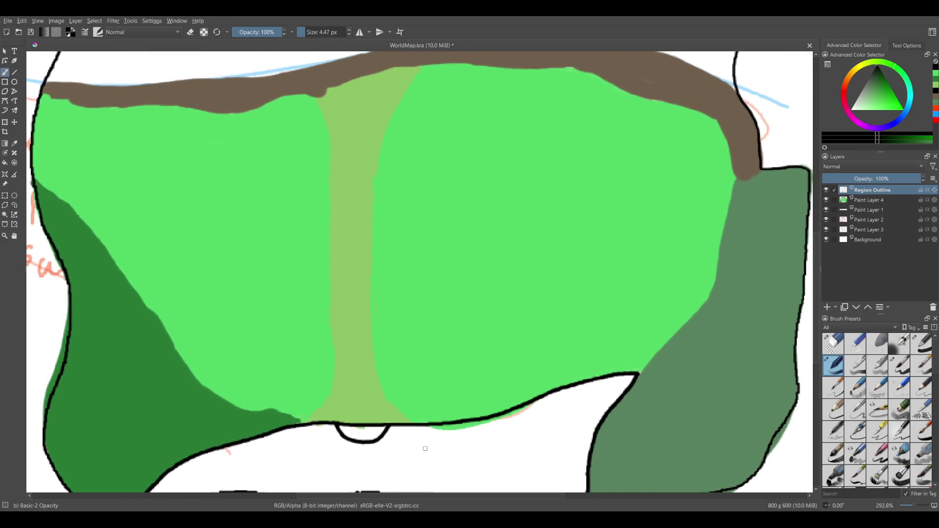
pyautogui.scroll(3, 462, 374)
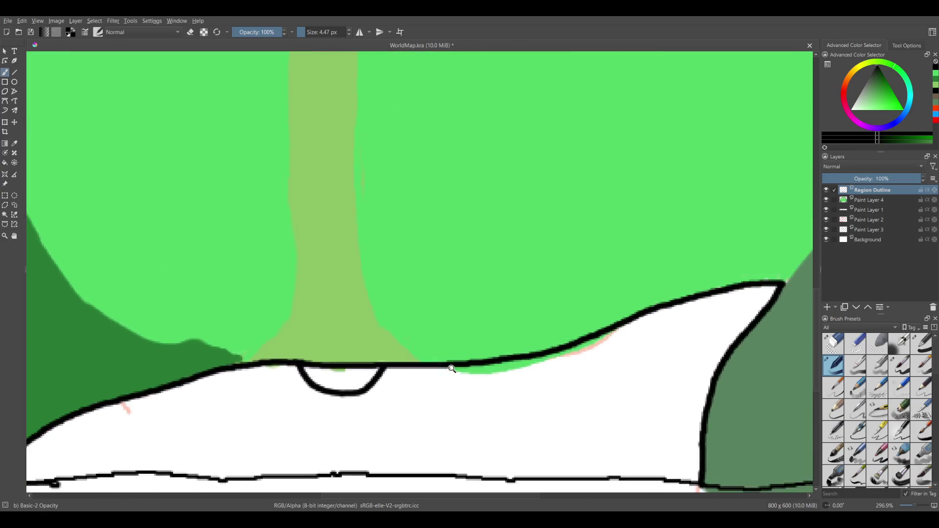
pyautogui.moveTo(432, 403); pyautogui.dragTo(451, 490)
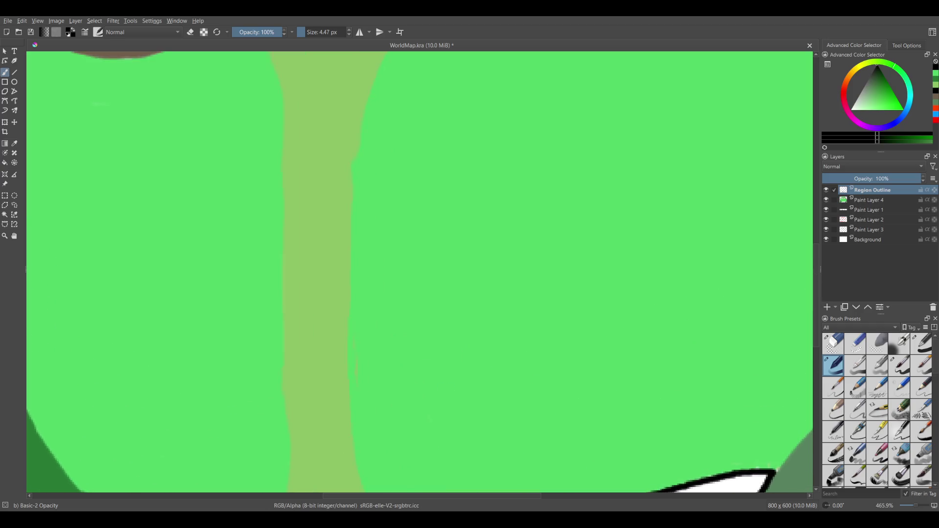
pyautogui.scroll(-3, 473, 378)
pyautogui.moveTo(483, 348); pyautogui.dragTo(570, 278)
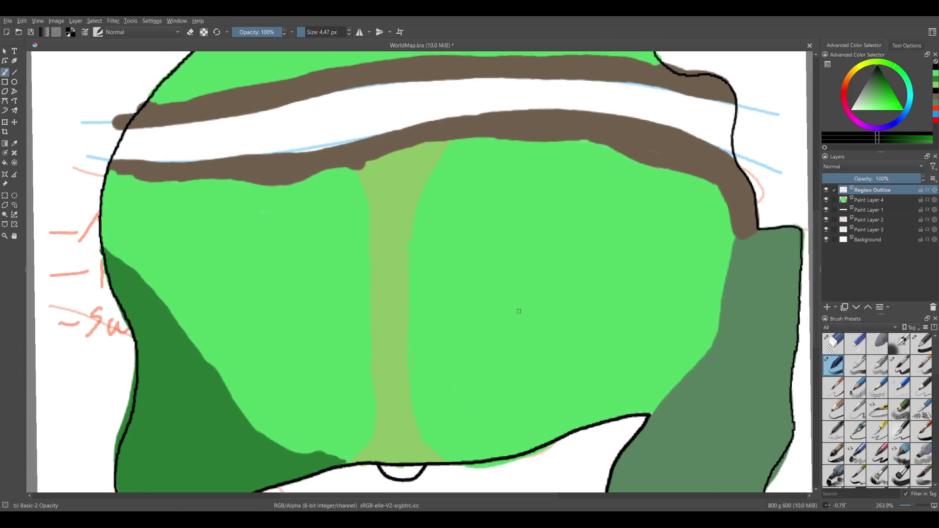
pyautogui.moveTo(478, 371); pyautogui.dragTo(499, 309)
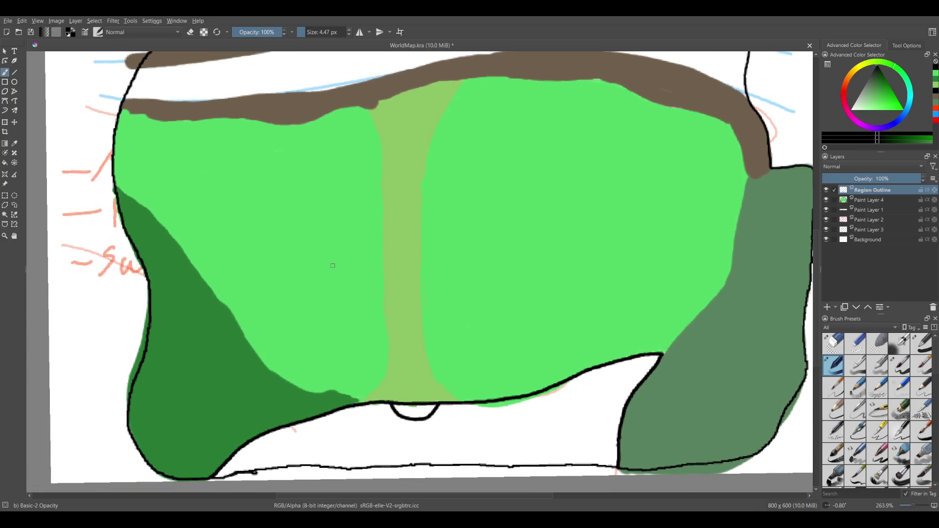
pyautogui.moveTo(356, 252); pyautogui.dragTo(356, 167)
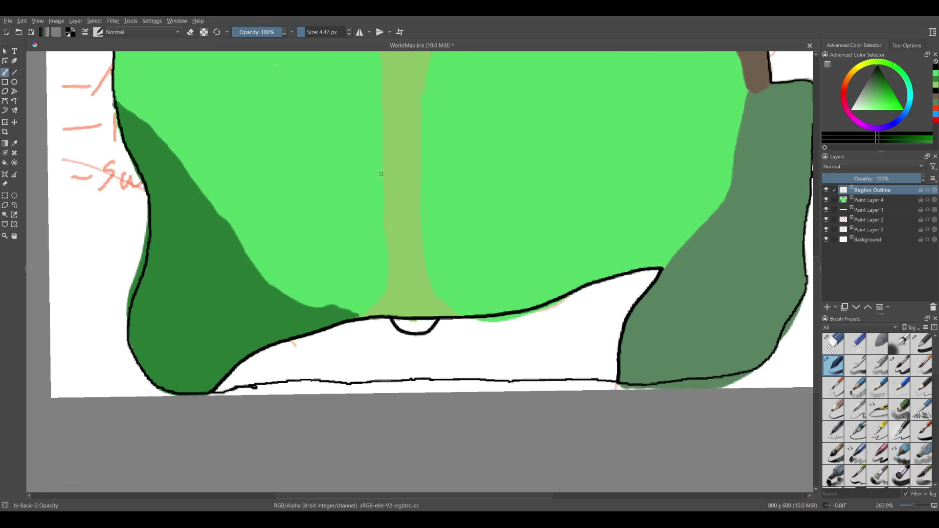
pyautogui.moveTo(171, 230)
pyautogui.mouseDown()
pyautogui.moveTo(164, 294)
pyautogui.moveTo(167, 252)
pyautogui.mouseUp()
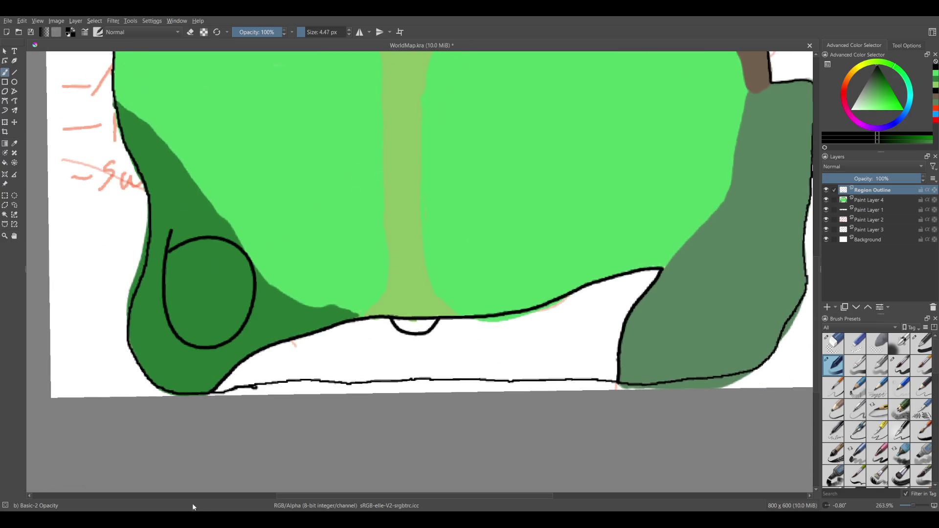
pyautogui.hotkey('ctrl', 'z')
pyautogui.moveTo(674, 156); pyautogui.dragTo(389, 263)
pyautogui.moveTo(478, 232); pyautogui.dragTo(469, 249)
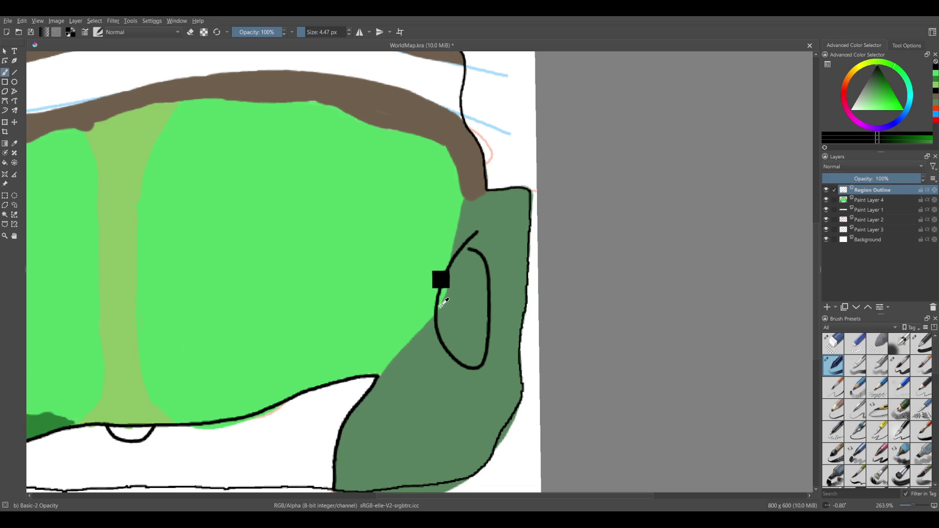
pyautogui.hotkey('ctrl', 'z')
pyautogui.moveTo(346, 335); pyautogui.dragTo(526, 307)
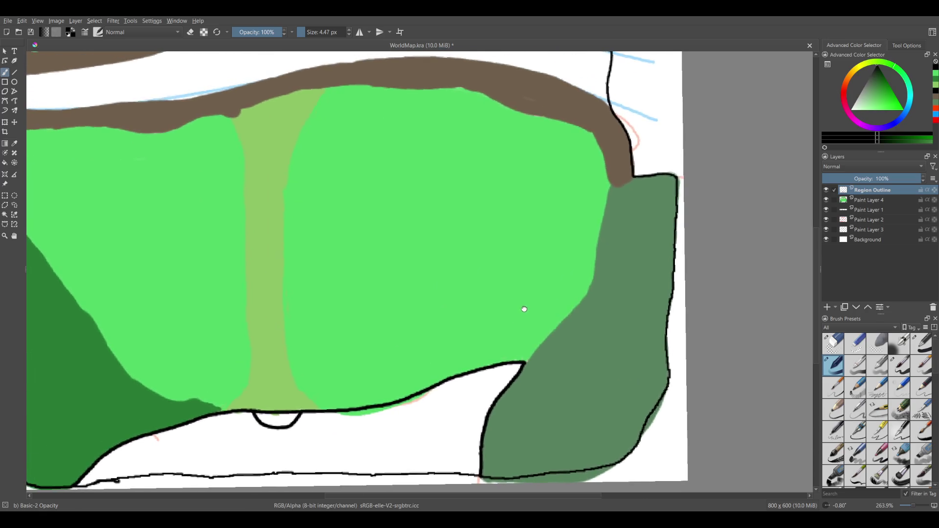
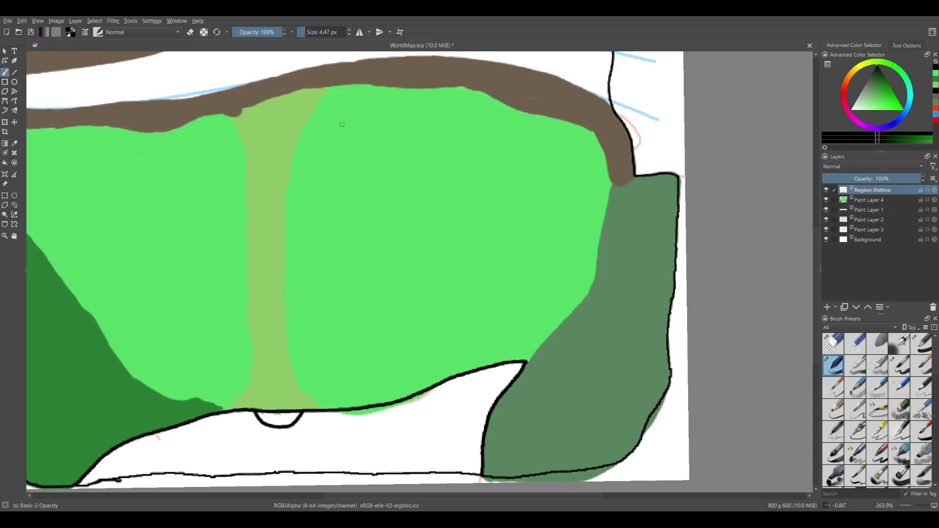
# Sketch two trial loops on the green land and undo them.
pyautogui.moveTo(328, 135); pyautogui.dragTo(368, 122)
pyautogui.moveTo(124, 185); pyautogui.dragTo(121, 191)
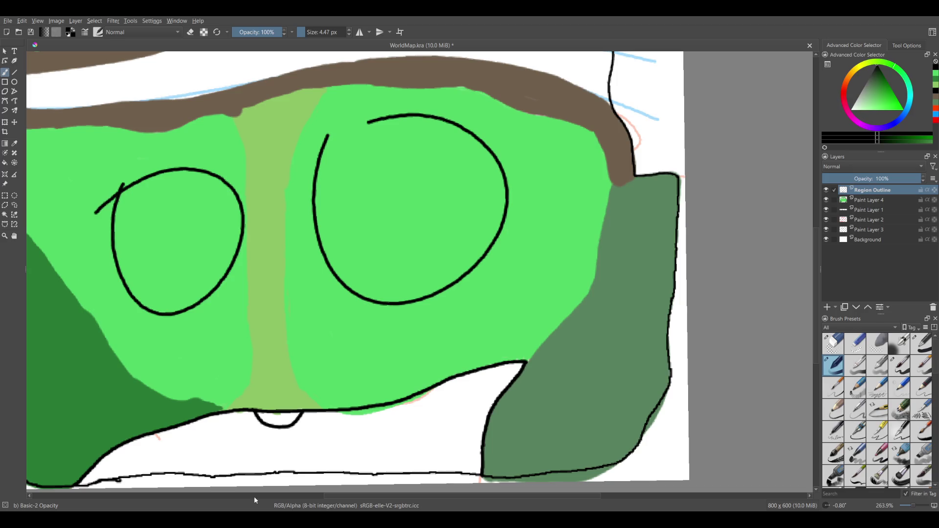
pyautogui.hotkey('ctrl', 'z')
pyautogui.hotkey('ctrl', 'z')
# Remove the stray black arc, sample the light olive road colour, and paint on Paint Layer 4.
pyautogui.moveTo(299, 406)
pyautogui.mouseDown()
pyautogui.moveTo(465, 324)
pyautogui.moveTo(273, 307)
pyautogui.mouseUp()
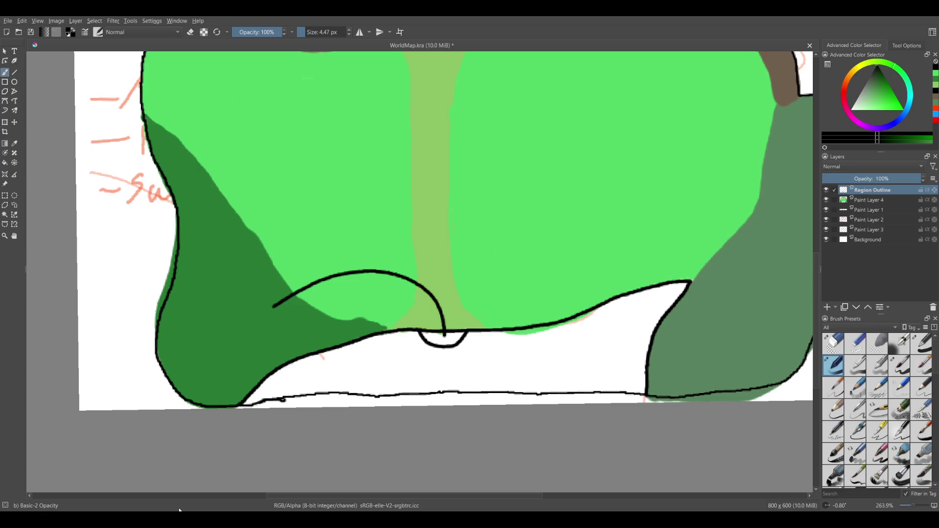
pyautogui.hotkey('ctrl', 'z')
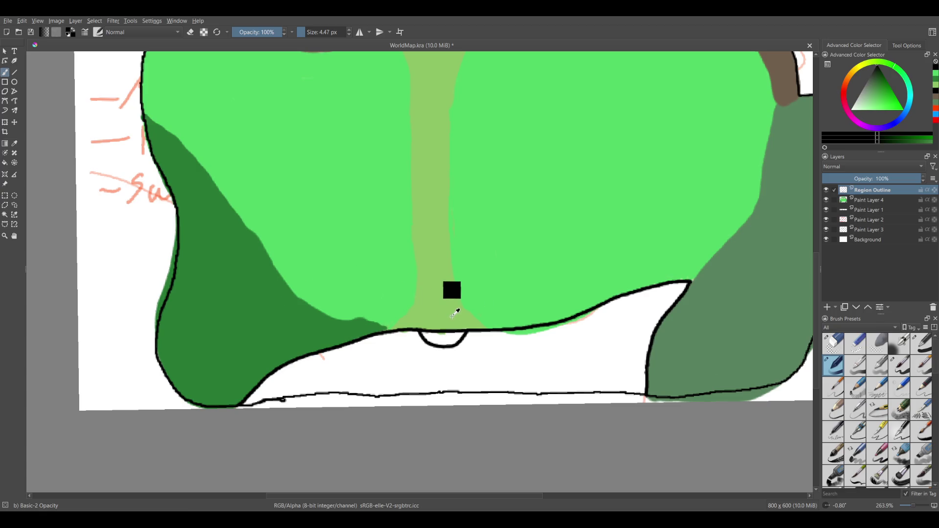
pyautogui.keyDown('ctrl'); pyautogui.click(443, 286); pyautogui.keyUp('ctrl')
pyautogui.click(869, 200)
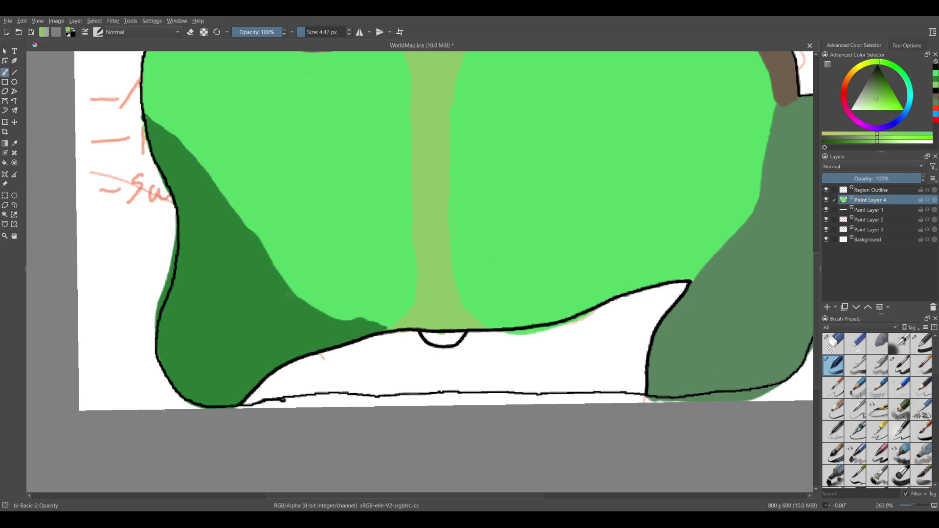
pyautogui.scroll(3, 288, 306)
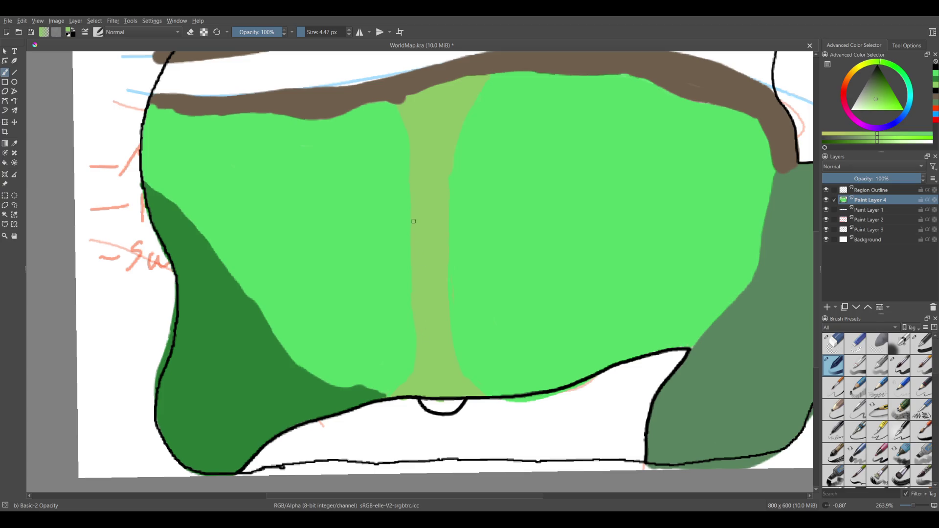
pyautogui.moveTo(277, 220); pyautogui.dragTo(213, 239)
pyautogui.hotkey('ctrl', 'z')
pyautogui.hotkey('ctrl', 'z')
pyautogui.hotkey('ctrl', 'z')
pyautogui.moveTo(213, 238); pyautogui.dragTo(215, 250)
pyautogui.scroll(2, 196, 304)
pyautogui.scroll(1, 215, 298)
pyautogui.scroll(1, 225, 299)
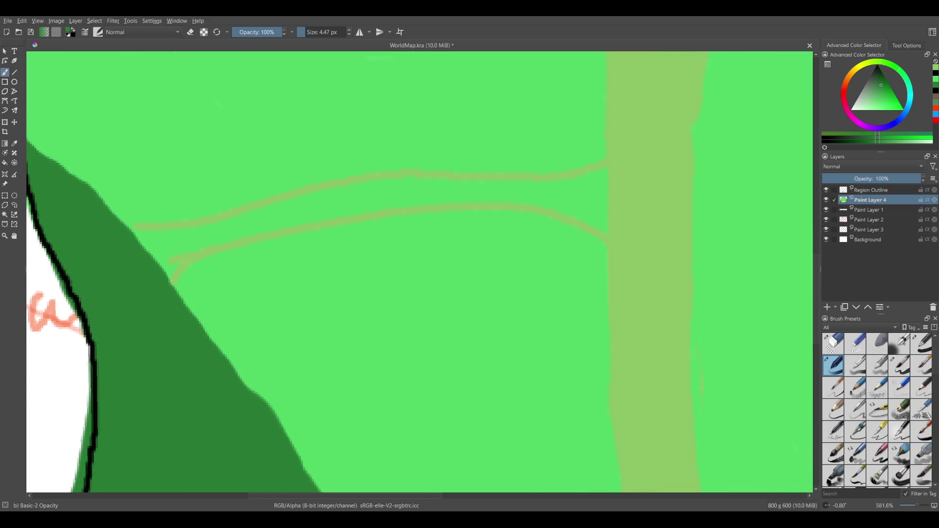
pyautogui.scroll(-5, 274, 260)
pyautogui.scroll(3, 274, 259)
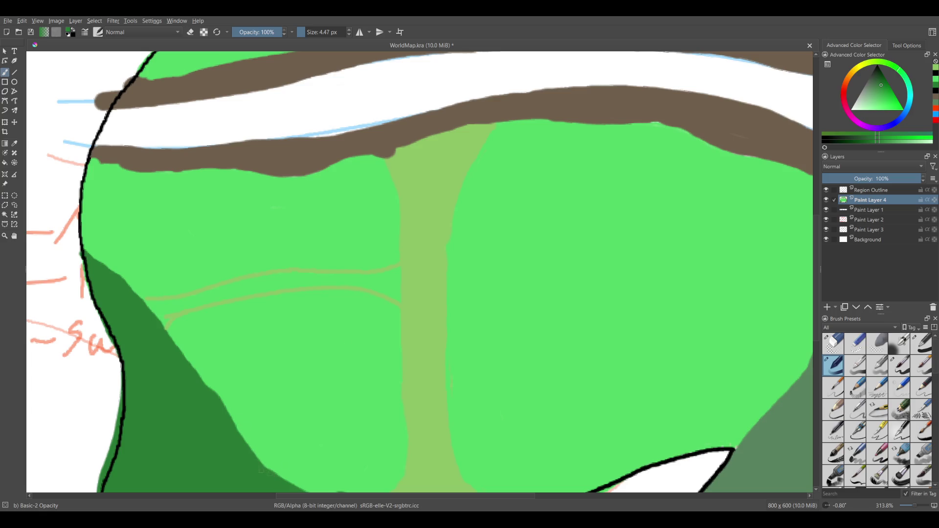
pyautogui.moveTo(262, 471); pyautogui.dragTo(198, 337)
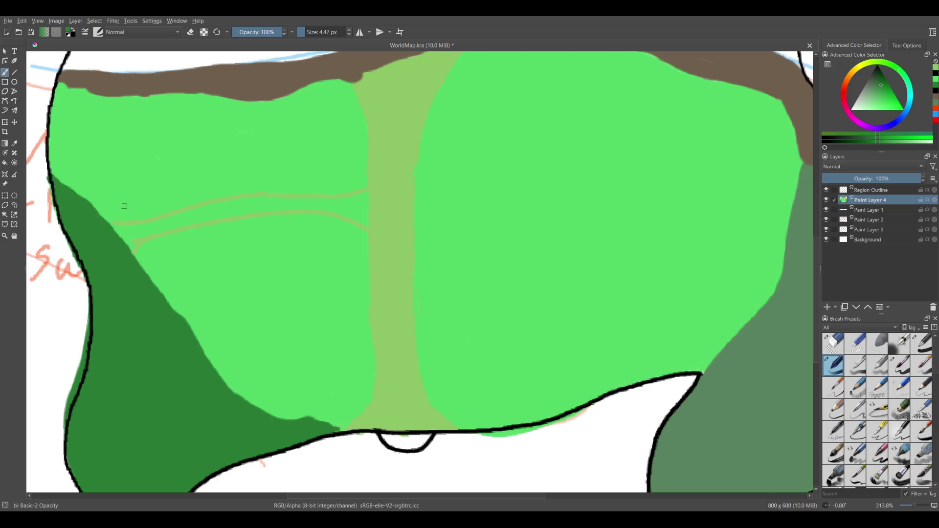
pyautogui.moveTo(146, 181)
pyautogui.mouseDown()
pyautogui.moveTo(169, 188)
pyautogui.moveTo(202, 348)
pyautogui.mouseUp()
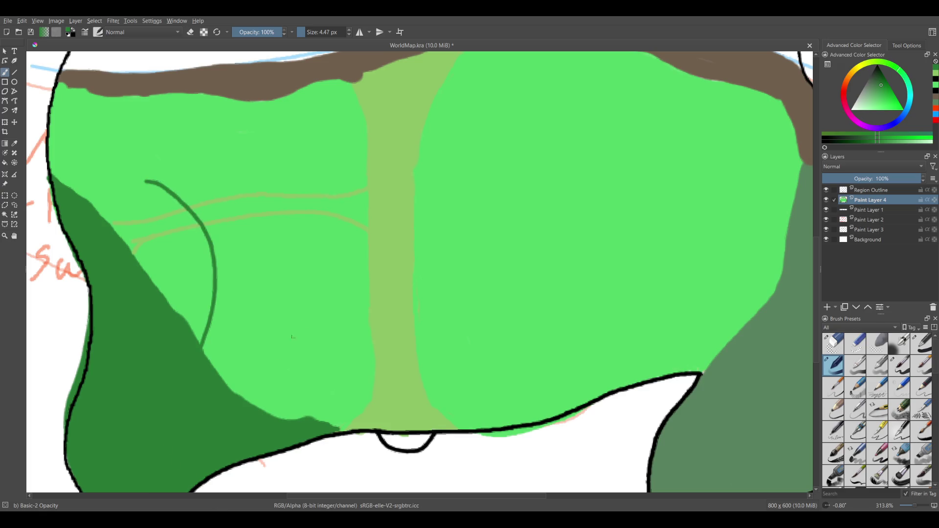
pyautogui.moveTo(281, 355); pyautogui.dragTo(328, 307)
pyautogui.hotkey('ctrl', 'z')
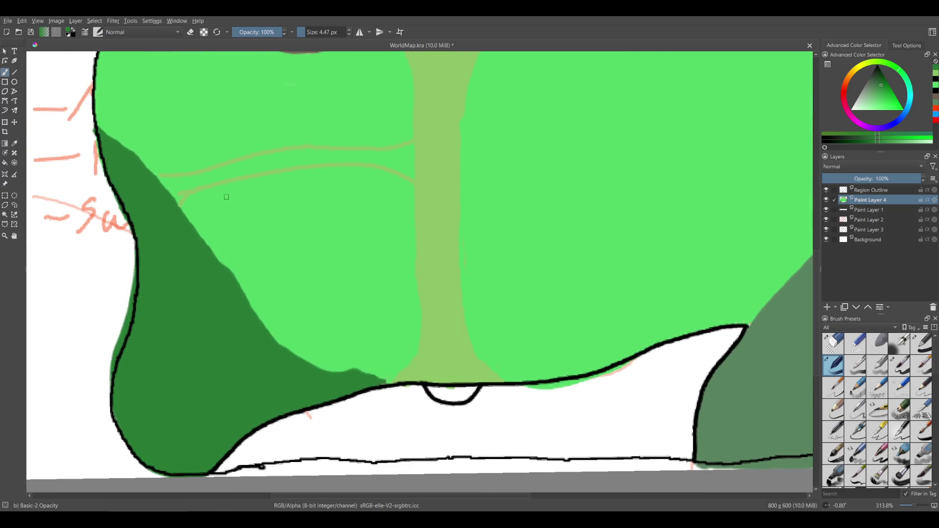
pyautogui.moveTo(178, 201); pyautogui.dragTo(414, 160)
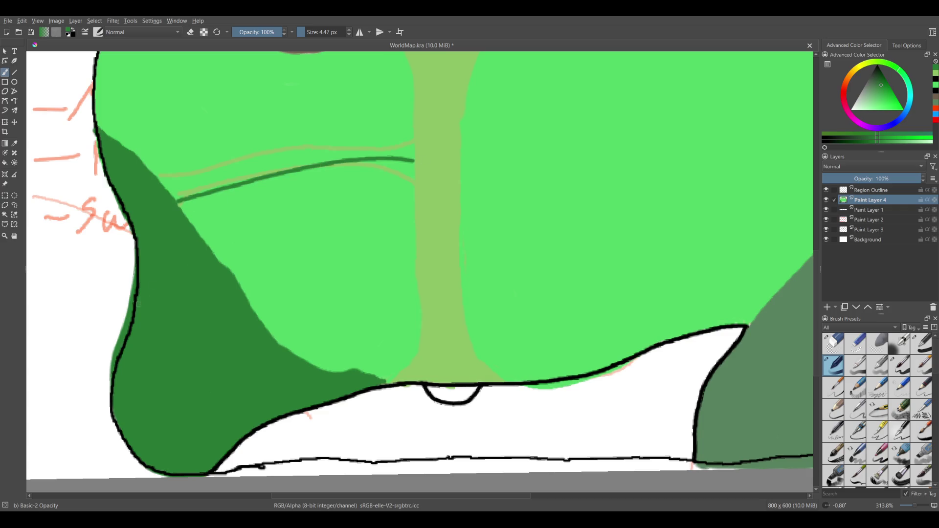
pyautogui.hotkey('ctrl', 'z')
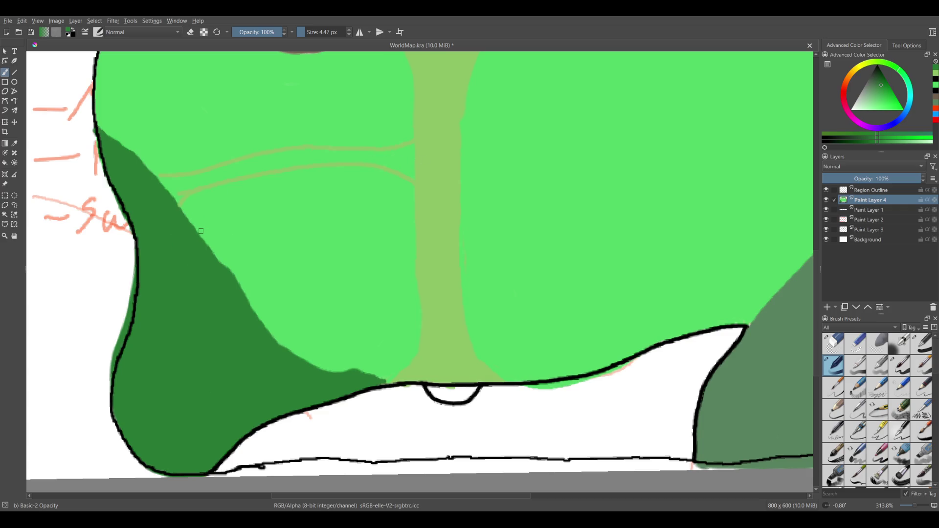
pyautogui.press('d')
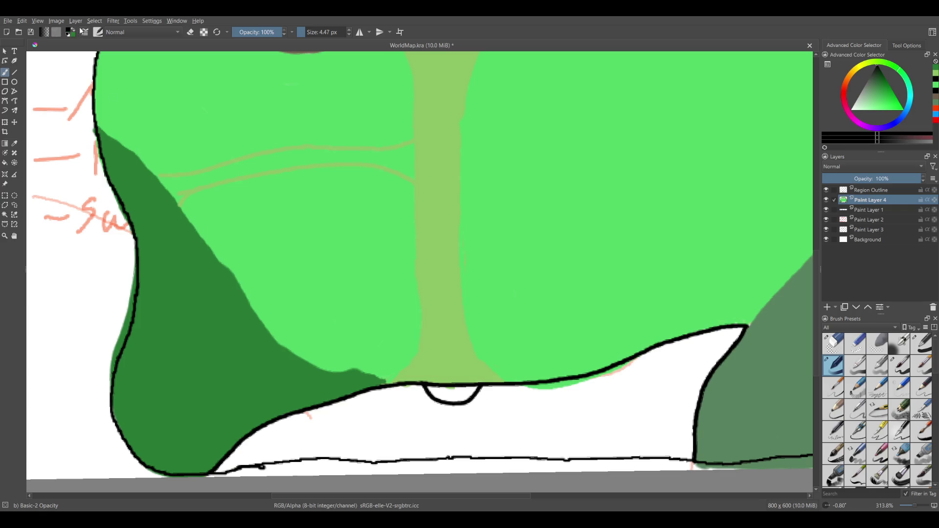
pyautogui.moveTo(195, 236); pyautogui.dragTo(151, 459)
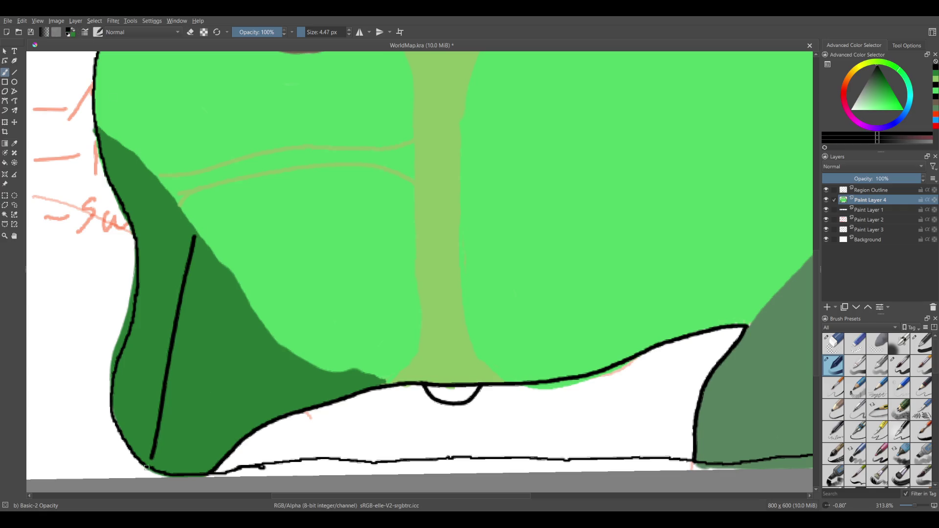
pyautogui.hotkey('ctrl', 'z')
pyautogui.click(74, 28)
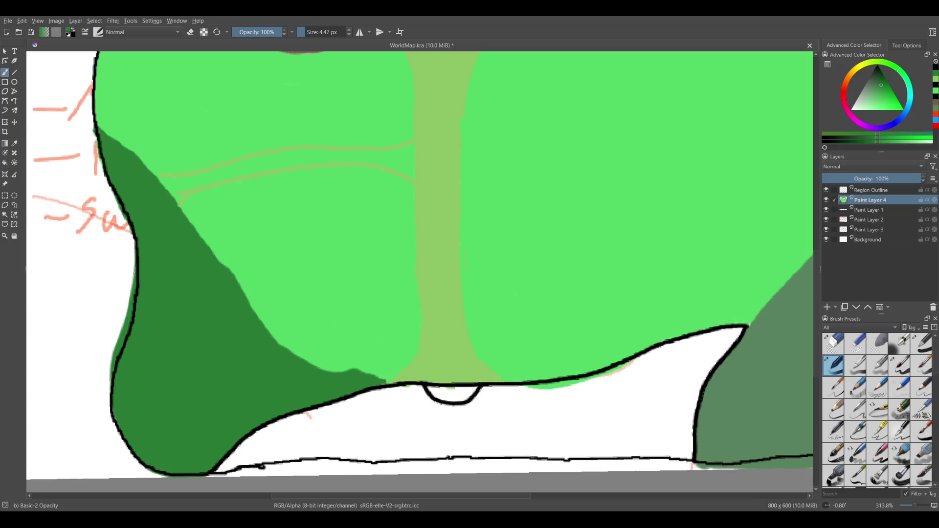
# Try curved and straight dark-green lines and a loop on the land, then undo them all.
pyautogui.scroll(3, 325, 310)
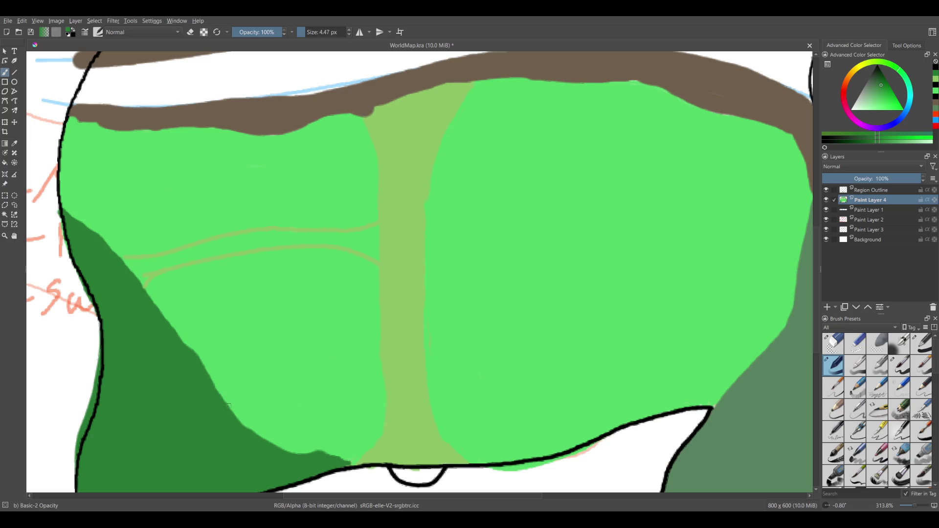
pyautogui.moveTo(228, 407)
pyautogui.mouseDown()
pyautogui.moveTo(221, 234)
pyautogui.moveTo(248, 183)
pyautogui.mouseUp()
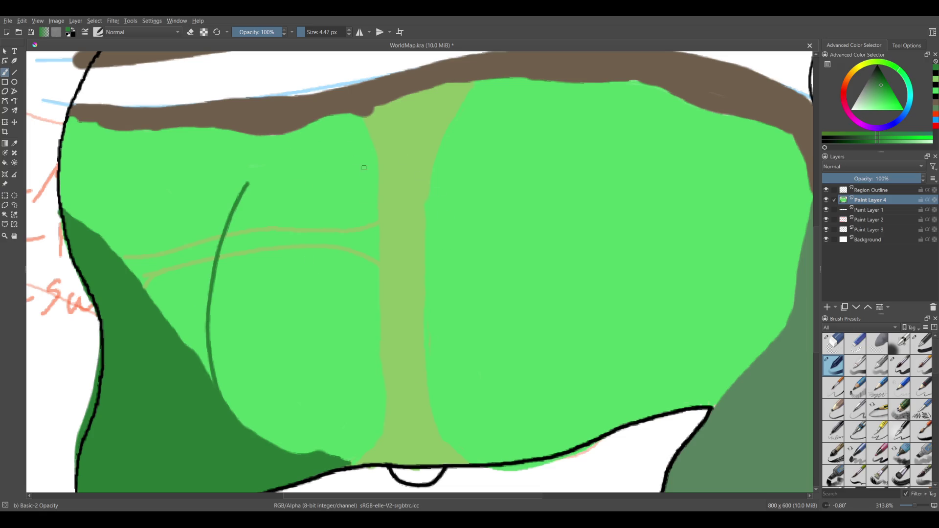
pyautogui.hotkey('ctrl', 'z')
pyautogui.moveTo(241, 185); pyautogui.dragTo(283, 334)
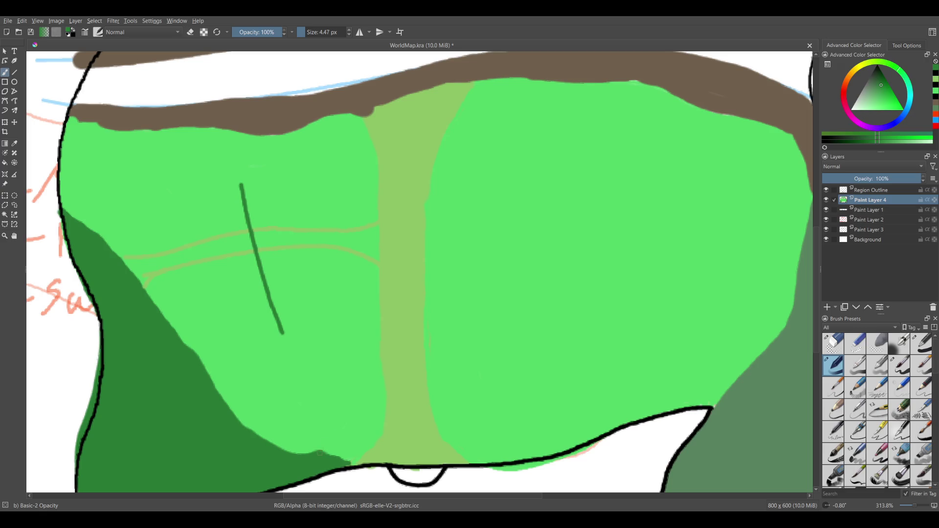
pyautogui.moveTo(541, 128); pyautogui.dragTo(533, 154)
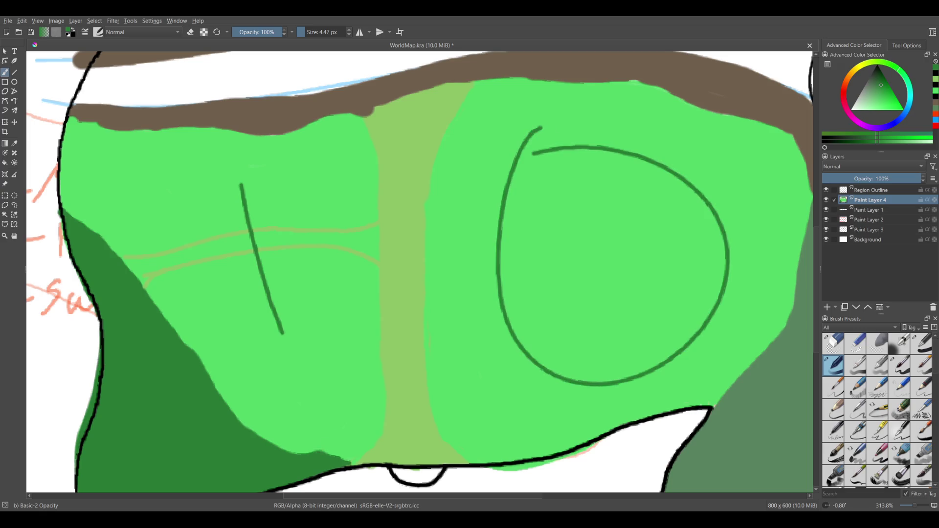
pyautogui.press('ctrl')
pyautogui.hotkey('ctrl', 'z')
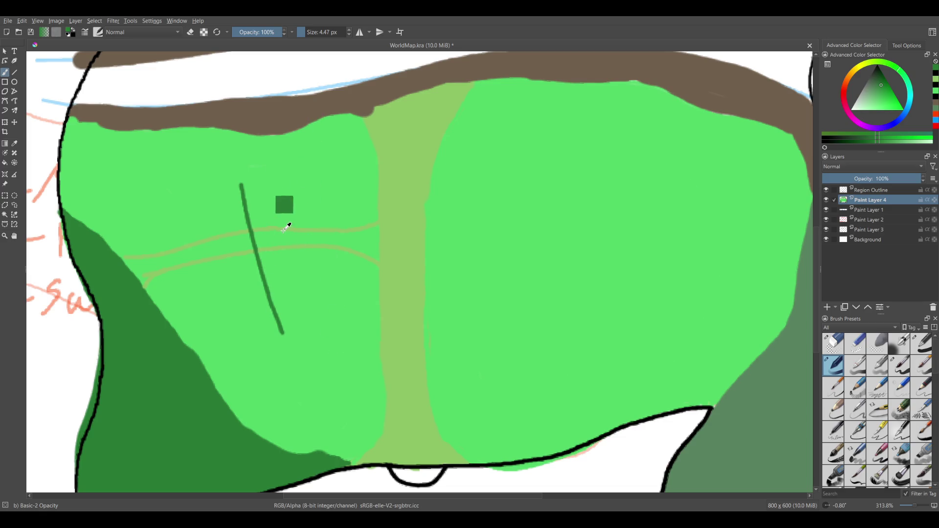
pyautogui.hotkey('ctrl', 'z')
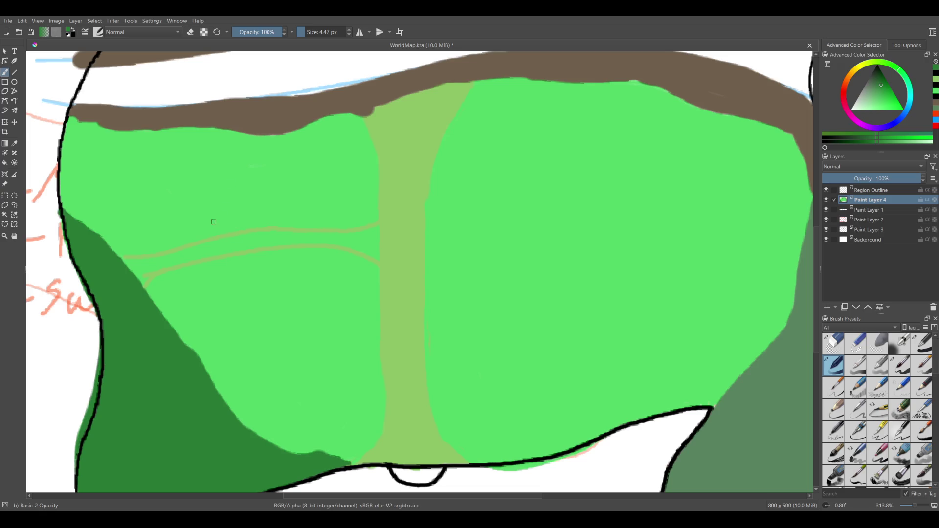
# Paint a dark-green border line from the land's left edge down to the bottom border.
pyautogui.moveTo(205, 213); pyautogui.dragTo(236, 311)
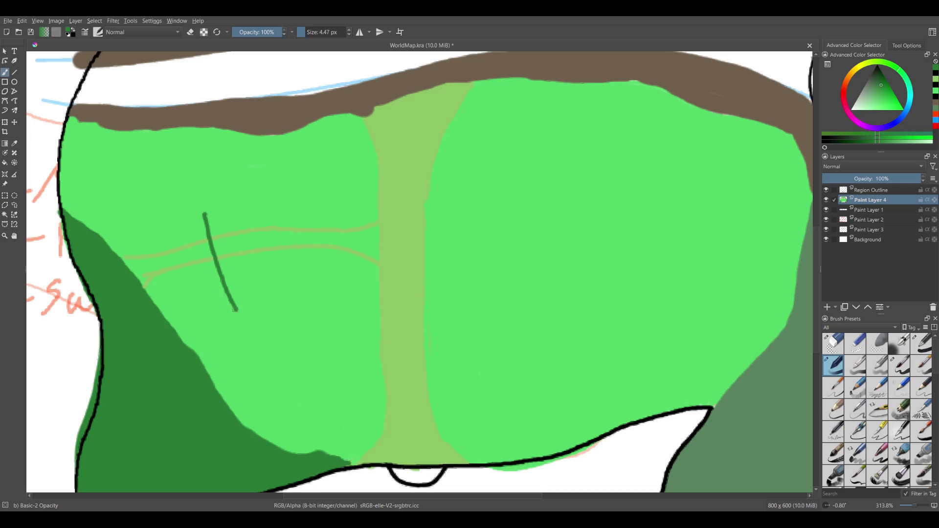
pyautogui.moveTo(235, 309); pyautogui.dragTo(351, 465)
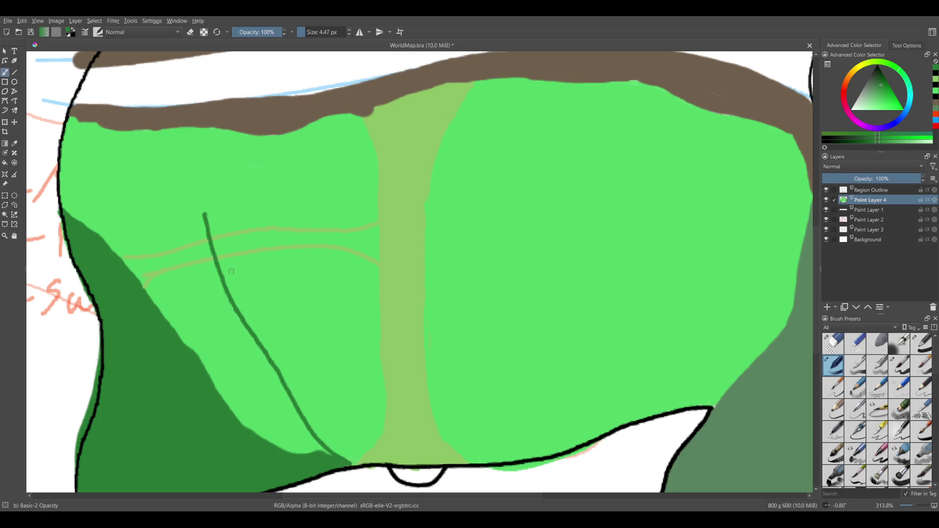
pyautogui.moveTo(205, 214)
pyautogui.mouseDown()
pyautogui.moveTo(72, 170)
pyautogui.moveTo(62, 156)
pyautogui.mouseUp()
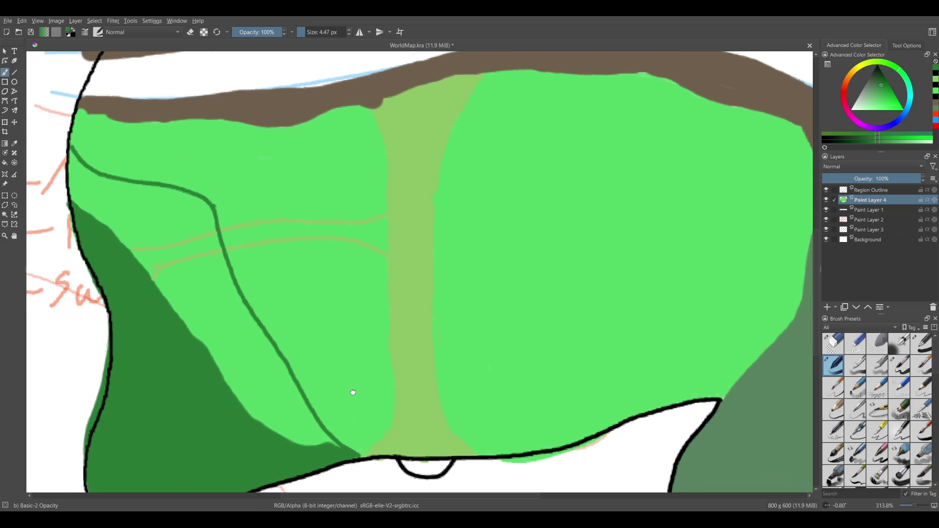
pyautogui.moveTo(352, 392); pyautogui.dragTo(359, 365)
pyautogui.moveTo(428, 445); pyautogui.dragTo(311, 424)
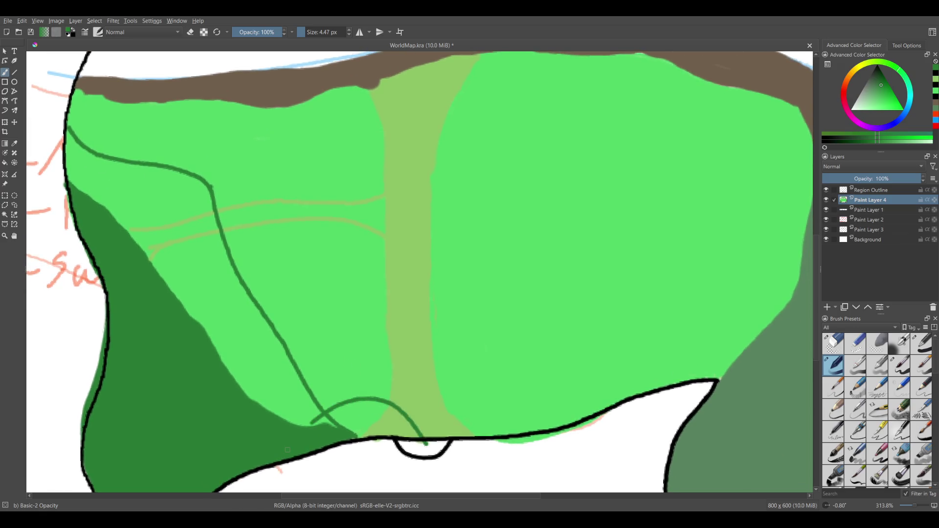
pyautogui.hotkey('ctrl', 'z')
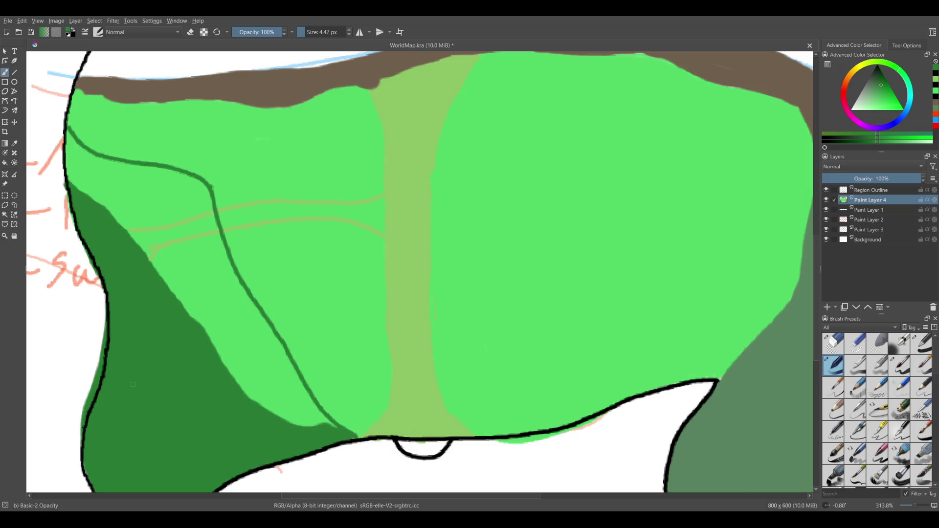
pyautogui.rightClick(342, 266)
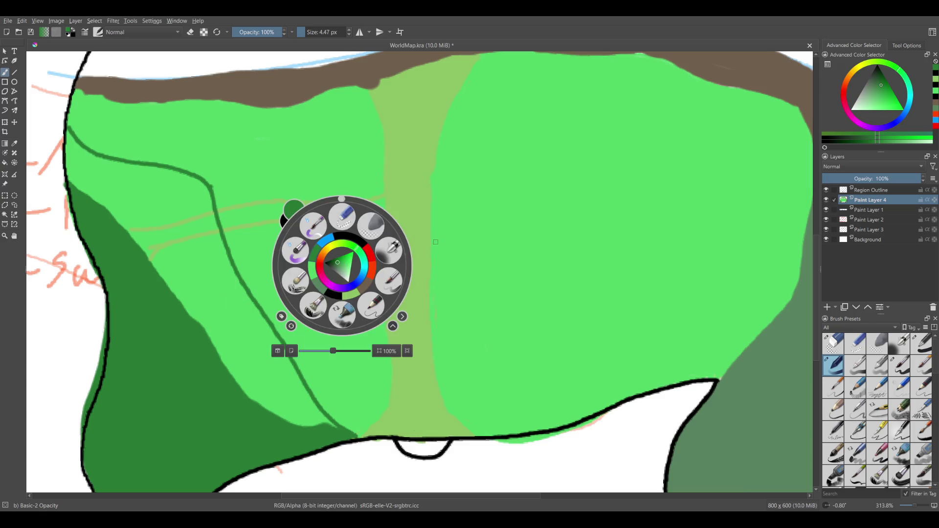
# Sample black, shrink the brush to 3.84 px, and undo a trial black line over the green border.
pyautogui.click(434, 233)
pyautogui.scroll(-2, 413, 239)
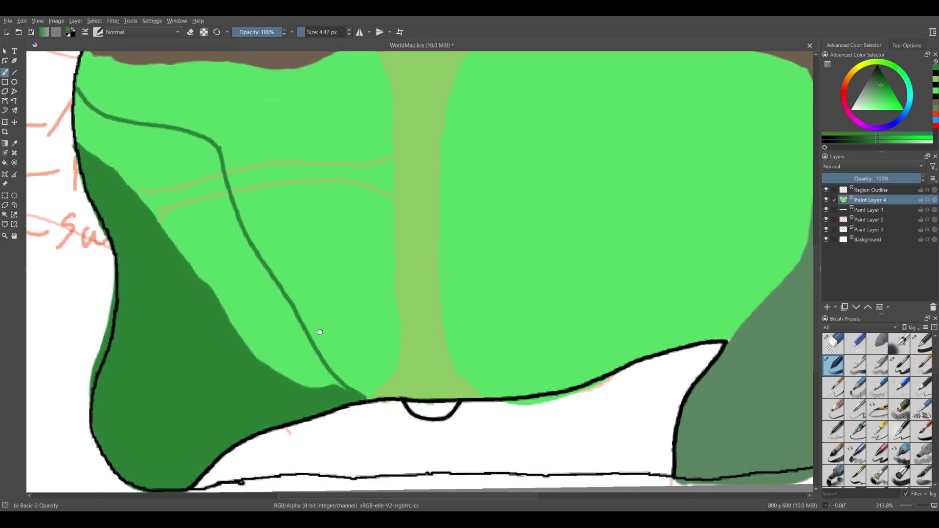
pyautogui.keyDown('ctrl'); pyautogui.click(74, 93); pyautogui.keyUp('ctrl')
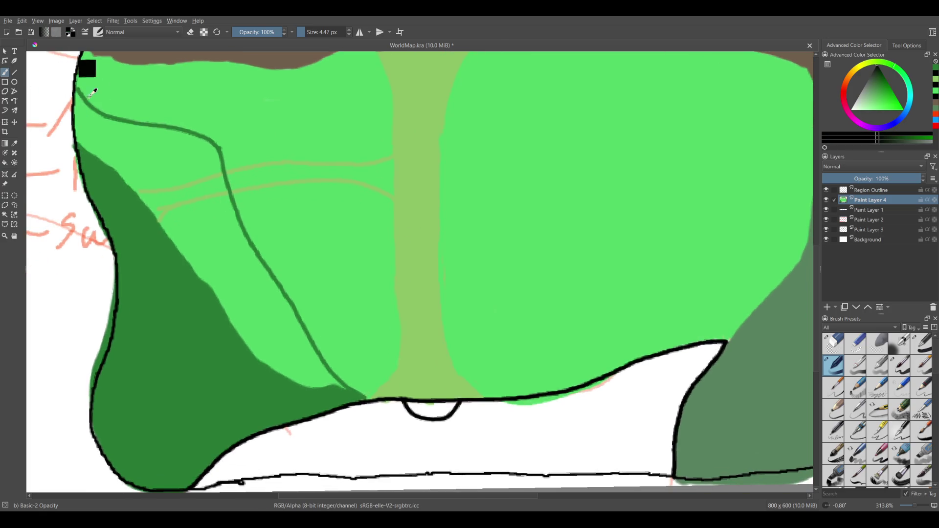
pyautogui.press('[')
pyautogui.moveTo(374, 401); pyautogui.dragTo(273, 261)
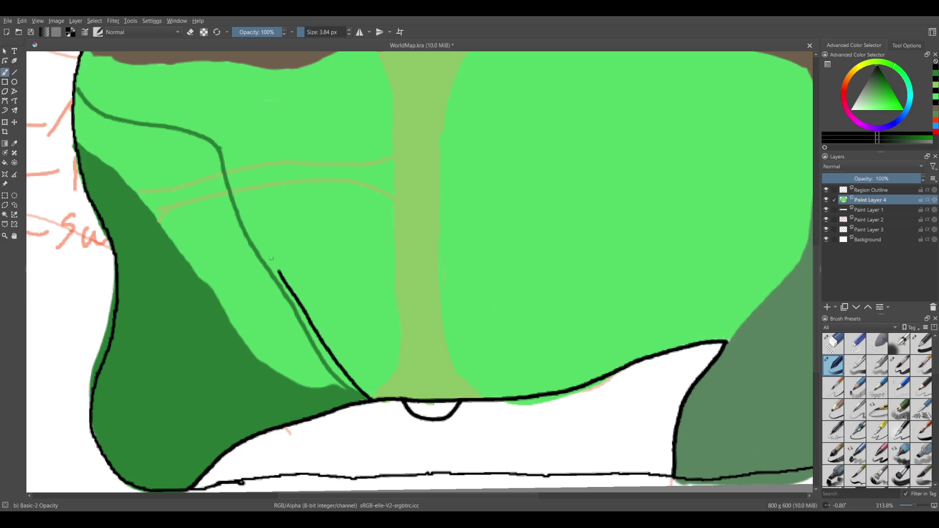
pyautogui.scroll(3, 323, 431)
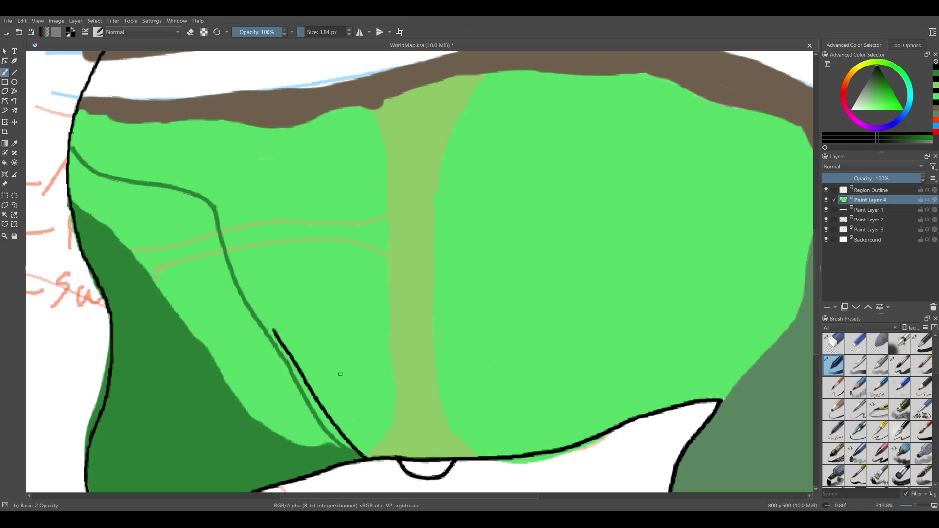
pyautogui.scroll(2, 340, 373)
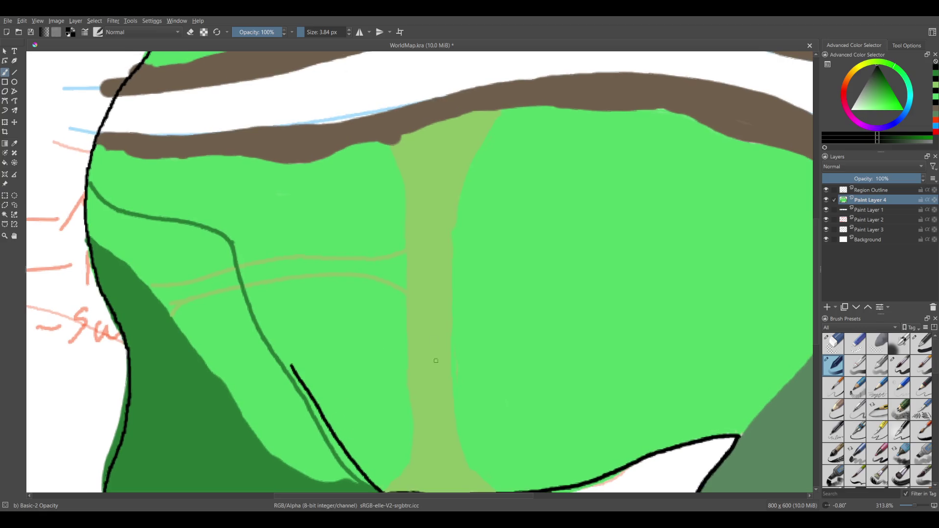
pyautogui.moveTo(437, 361); pyautogui.dragTo(423, 288)
pyautogui.hotkey('ctrl', 'z')
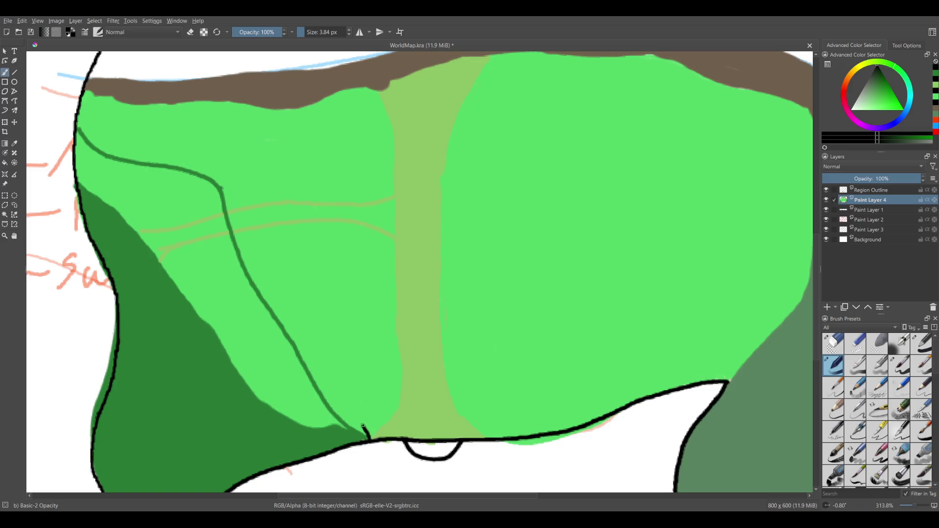
# Draw further trial black border strokes up the green line and undo every one.
pyautogui.moveTo(370, 440); pyautogui.dragTo(313, 387)
pyautogui.hotkey('ctrl', 'z')
pyautogui.moveTo(368, 439); pyautogui.dragTo(315, 385)
pyautogui.moveTo(320, 392); pyautogui.dragTo(299, 363)
pyautogui.moveTo(434, 445); pyautogui.dragTo(449, 223)
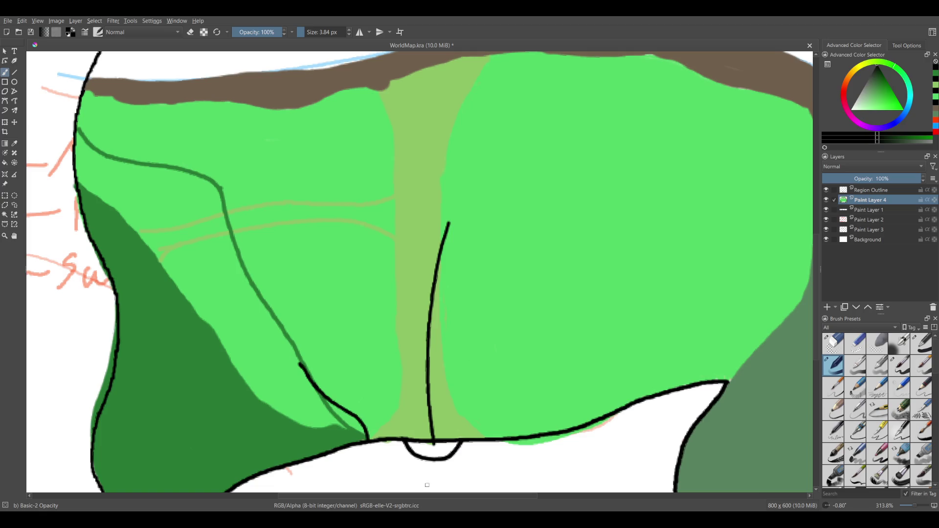
pyautogui.hotkey('ctrl', 'z')
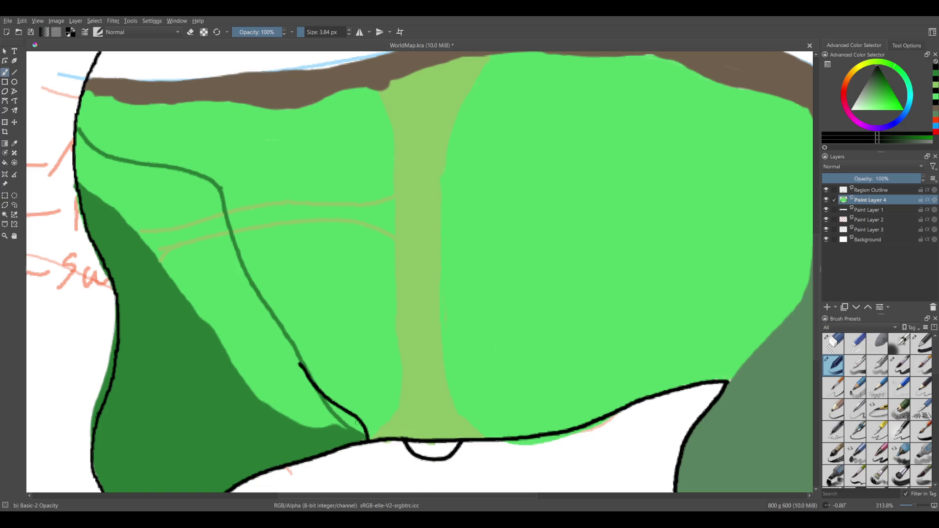
pyautogui.hotkey('ctrl', 'z')
pyautogui.moveTo(317, 387); pyautogui.dragTo(297, 353)
pyautogui.moveTo(313, 384); pyautogui.dragTo(296, 346)
pyautogui.hotkey('ctrl', 'z')
pyautogui.hotkey('ctrl', 'z')
pyautogui.hotkey('ctrl', 'z')
pyautogui.hotkey('ctrl', 'z')
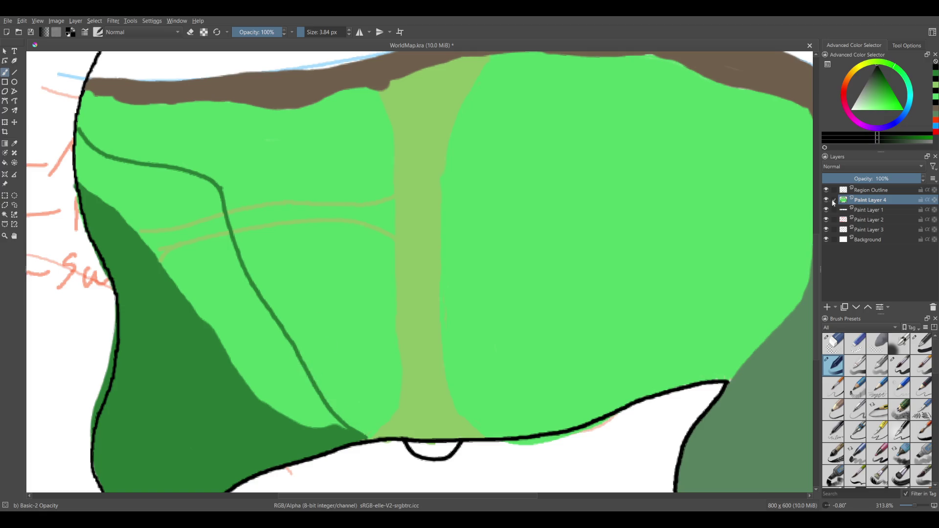
pyautogui.click(856, 191)
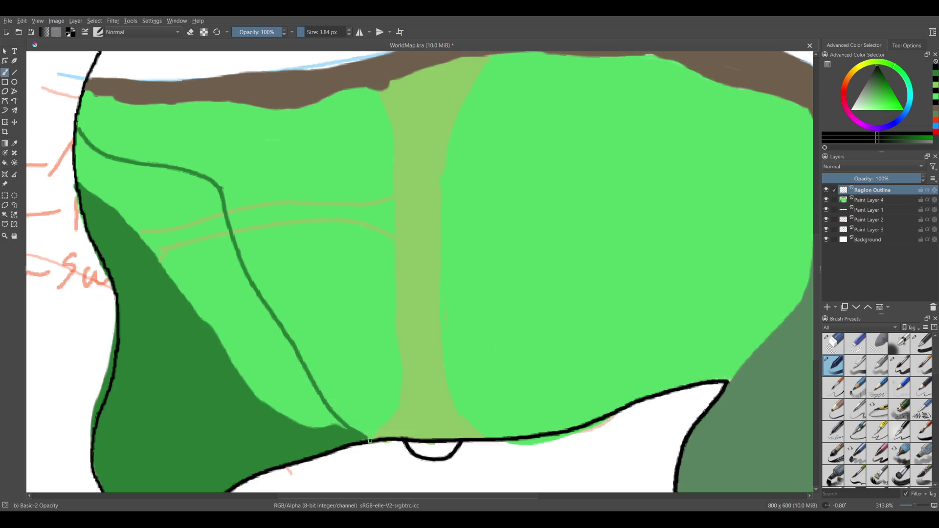
# Try black border strokes along the green line and across the dark-green region, undoing each.
pyautogui.moveTo(370, 440); pyautogui.dragTo(277, 325)
pyautogui.hotkey('ctrl', 'z')
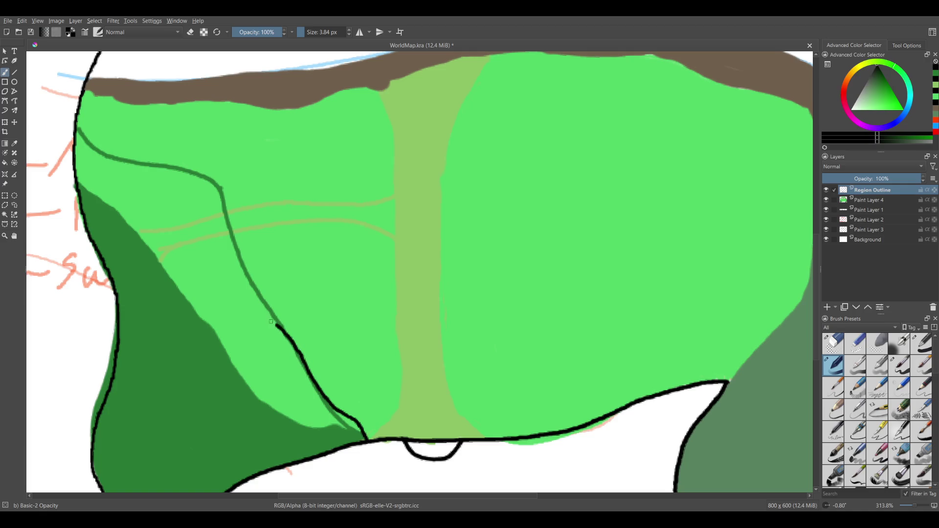
pyautogui.moveTo(352, 475); pyautogui.dragTo(484, 362)
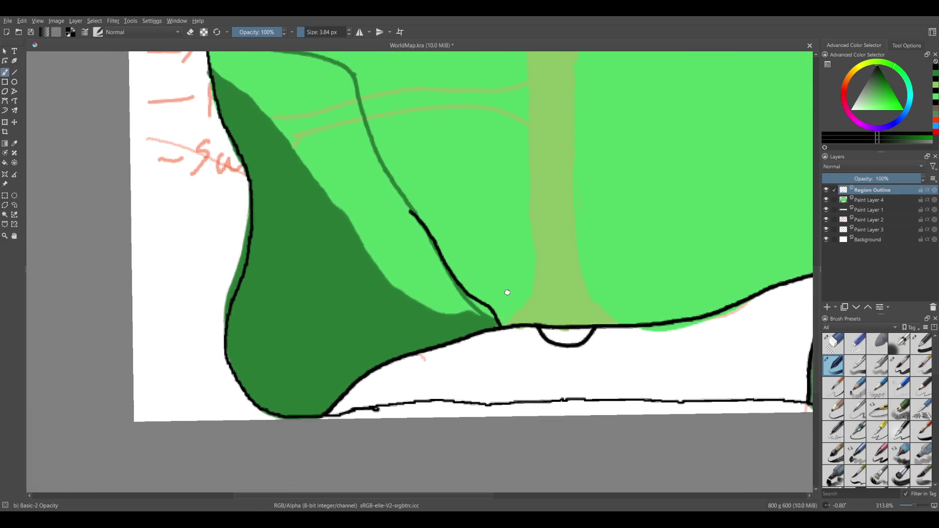
pyautogui.moveTo(395, 218); pyautogui.dragTo(321, 246)
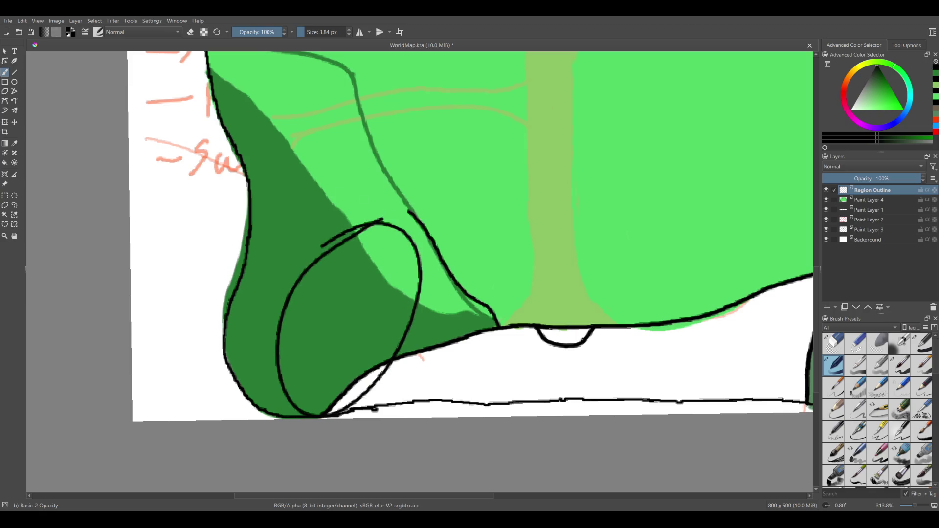
pyautogui.hotkey('ctrl', 'z')
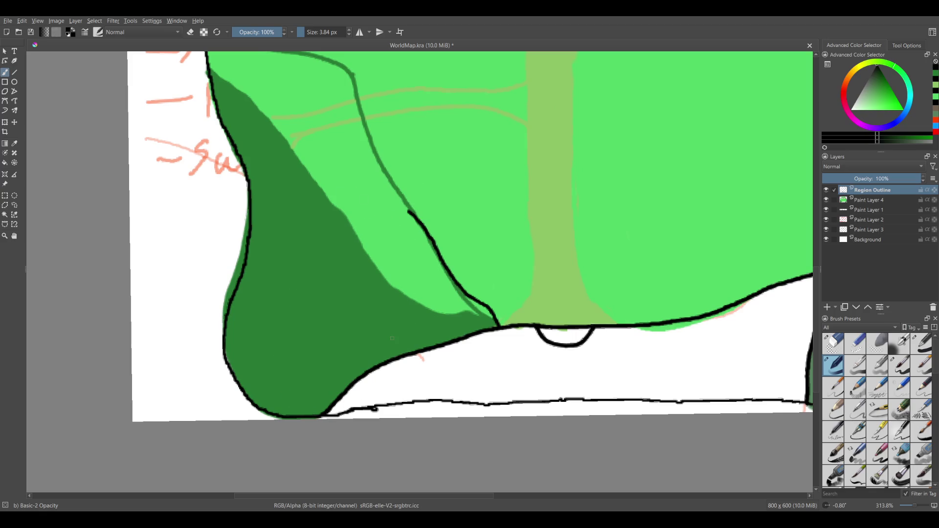
pyautogui.moveTo(382, 359); pyautogui.dragTo(384, 433)
pyautogui.moveTo(290, 123)
pyautogui.mouseDown()
pyautogui.moveTo(419, 293)
pyautogui.moveTo(329, 152)
pyautogui.mouseUp()
pyautogui.hotkey('ctrl', 'z')
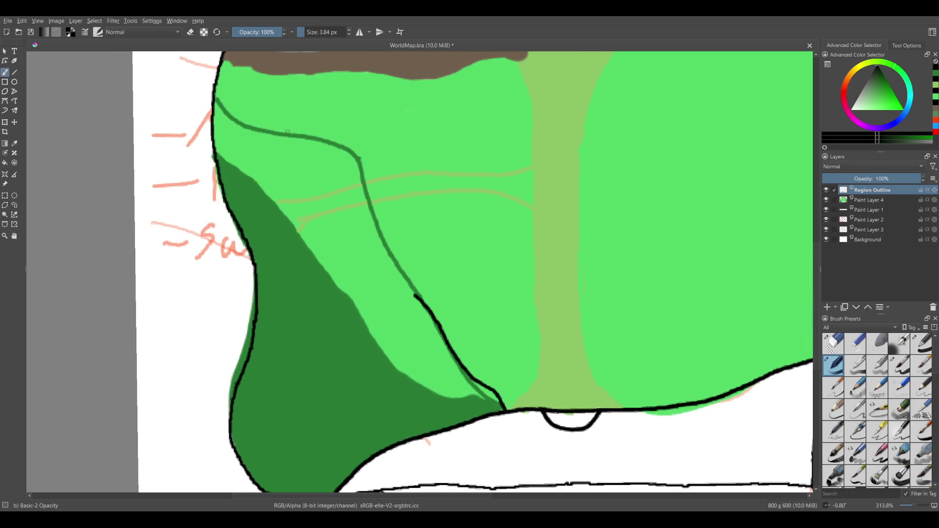
pyautogui.scroll(-3, 348, 277)
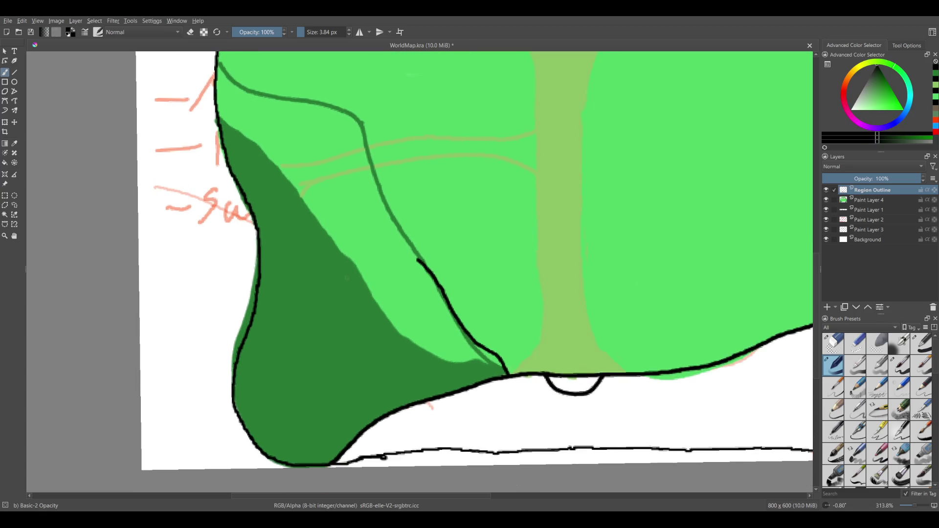
pyautogui.moveTo(391, 377); pyautogui.dragTo(503, 427)
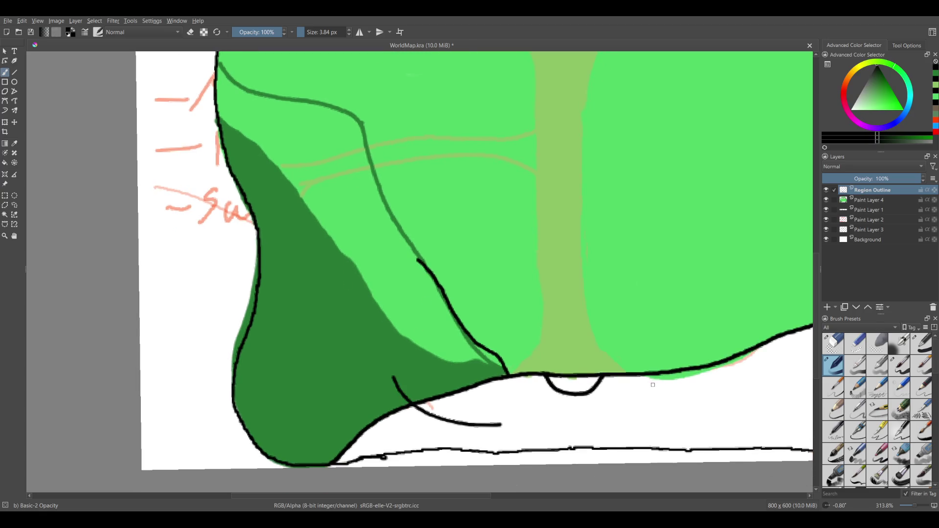
pyautogui.hotkey('ctrl', 'z')
pyautogui.scroll(6, 566, 312)
pyautogui.scroll(2, 402, 362)
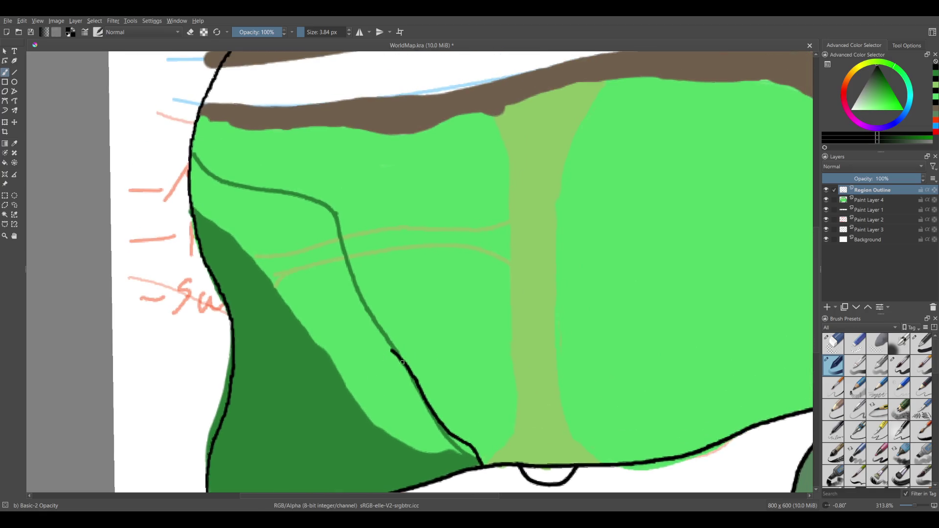
# Draw a black border closing off the dark-green region plus a short stroke across it.
pyautogui.moveTo(392, 351); pyautogui.dragTo(343, 376)
pyautogui.moveTo(313, 384)
pyautogui.mouseDown()
pyautogui.moveTo(260, 405)
pyautogui.moveTo(231, 313)
pyautogui.moveTo(224, 327)
pyautogui.mouseUp()
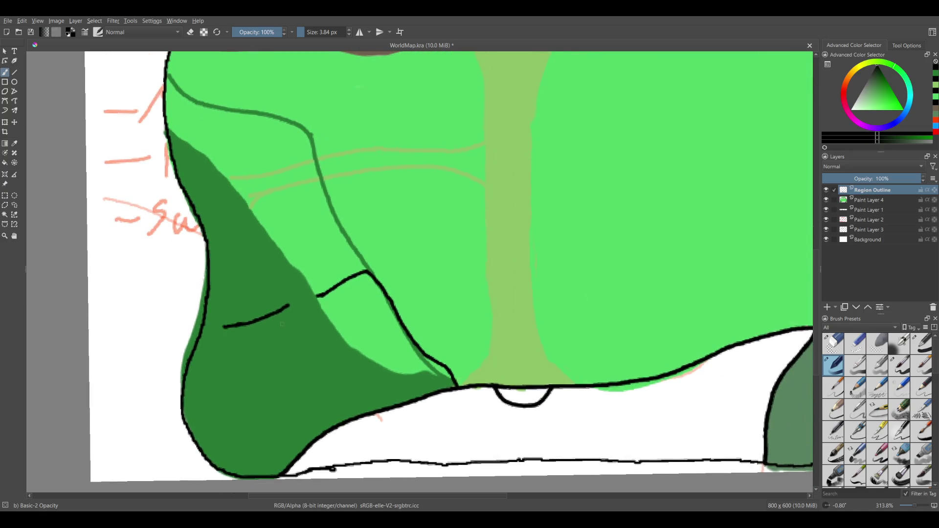
pyautogui.moveTo(247, 389); pyautogui.dragTo(211, 243)
pyautogui.moveTo(282, 361); pyautogui.dragTo(319, 267)
pyautogui.hotkey('ctrl', 'z')
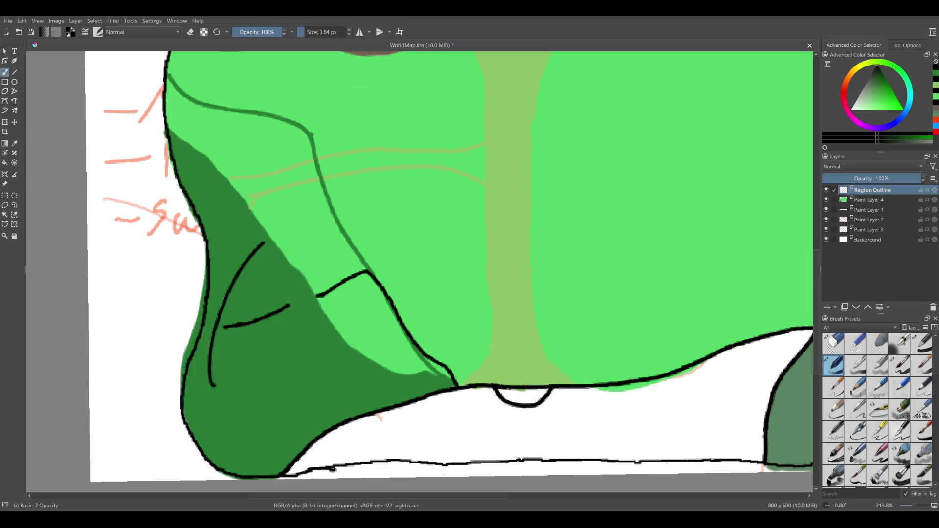
pyautogui.hotkey('ctrl', 'z')
pyautogui.scroll(-1, 354, 281)
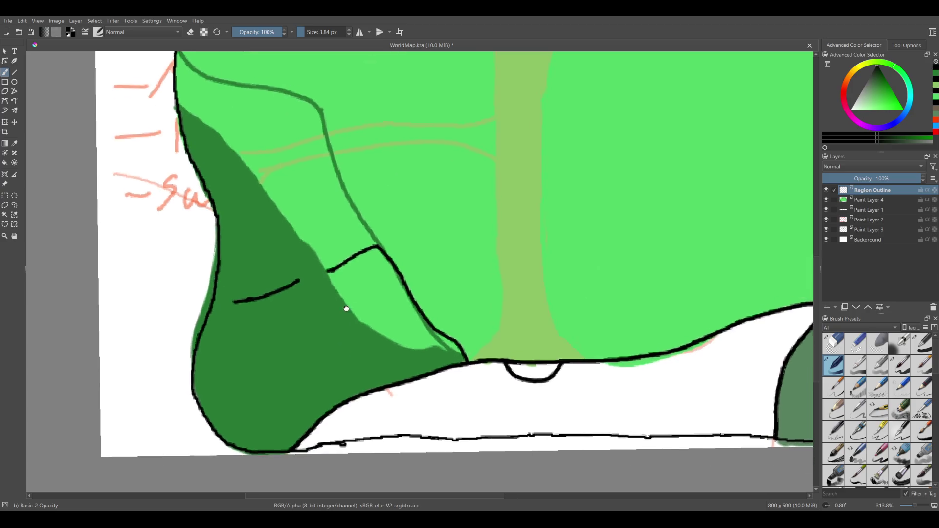
# On Paint Layer 4, paint dark green over the thin guide line up to the black border.
pyautogui.scroll(2, 345, 309)
pyautogui.click(869, 200)
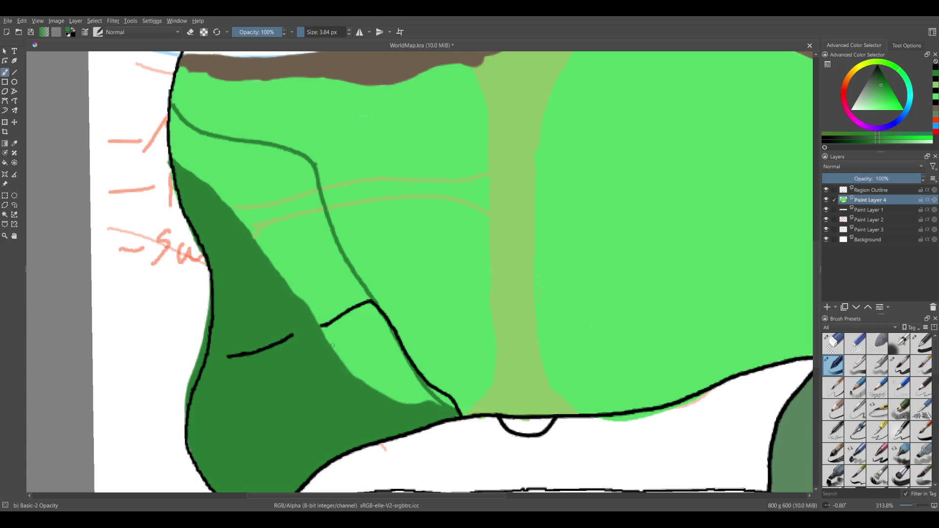
pyautogui.keyDown('shift'); pyautogui.moveTo(333, 346); pyautogui.dragTo(354, 369); pyautogui.keyUp('shift')
pyautogui.moveTo(310, 289)
pyautogui.mouseDown()
pyautogui.moveTo(373, 393)
pyautogui.moveTo(444, 406)
pyautogui.moveTo(404, 383)
pyautogui.mouseUp()
pyautogui.moveTo(409, 380)
pyautogui.mouseDown()
pyautogui.moveTo(362, 313)
pyautogui.moveTo(316, 212)
pyautogui.moveTo(202, 144)
pyautogui.moveTo(172, 105)
pyautogui.moveTo(191, 159)
pyautogui.mouseUp()
pyautogui.press('[')
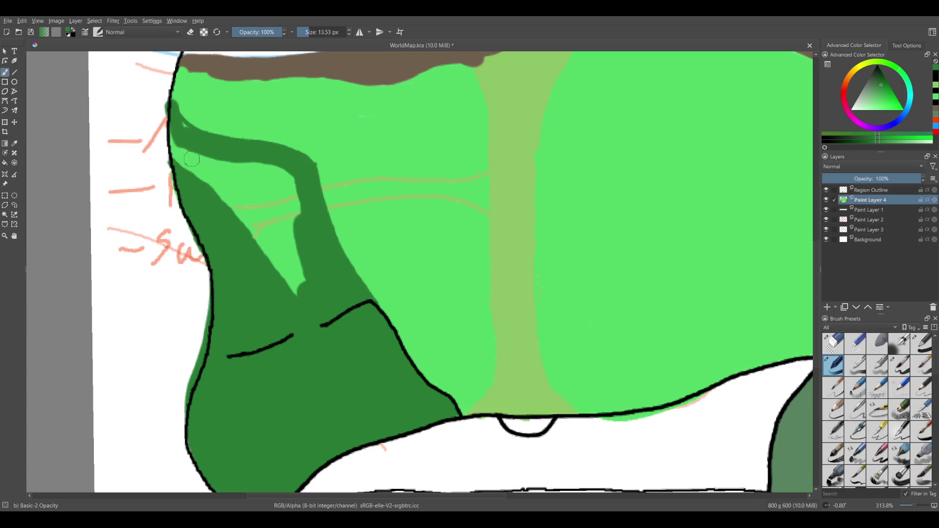
pyautogui.moveTo(174, 112)
pyautogui.mouseDown()
pyautogui.moveTo(175, 133)
pyautogui.moveTo(206, 157)
pyautogui.moveTo(293, 291)
pyautogui.moveTo(228, 196)
pyautogui.moveTo(220, 164)
pyautogui.moveTo(245, 171)
pyautogui.moveTo(302, 227)
pyautogui.moveTo(274, 230)
pyautogui.moveTo(233, 181)
pyautogui.mouseUp()
pyautogui.press(']')
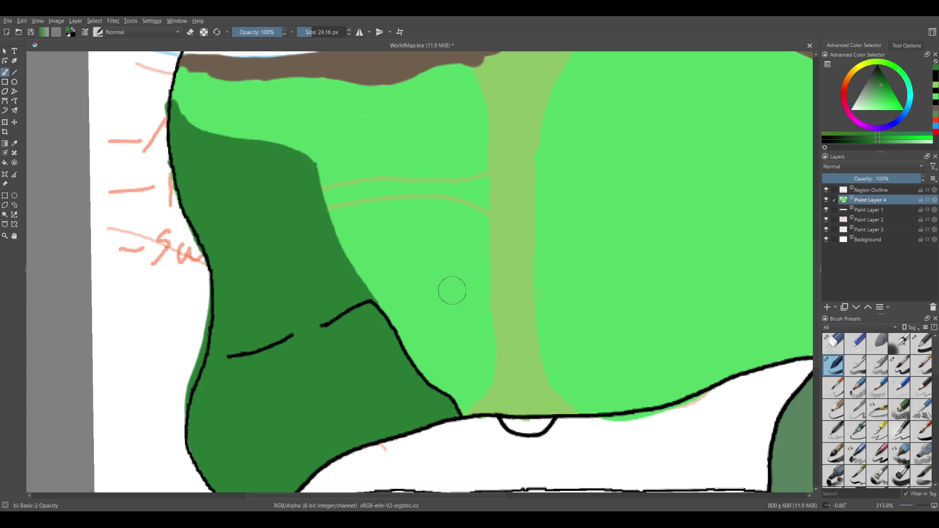
# Try a dark-green stroke near the region's top, undo it, and make the brush smaller.
pyautogui.moveTo(451, 290); pyautogui.dragTo(372, 323)
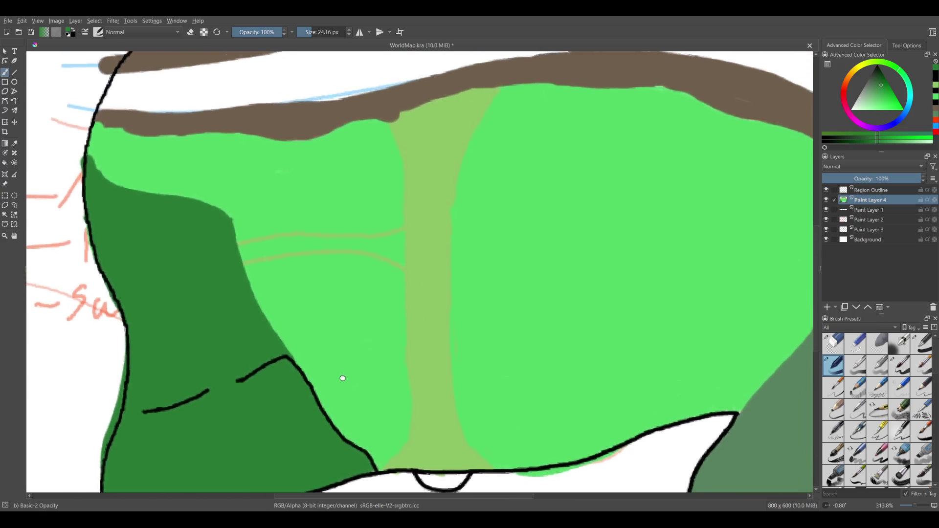
pyautogui.moveTo(342, 378); pyautogui.dragTo(364, 399)
pyautogui.moveTo(340, 338); pyautogui.dragTo(350, 298)
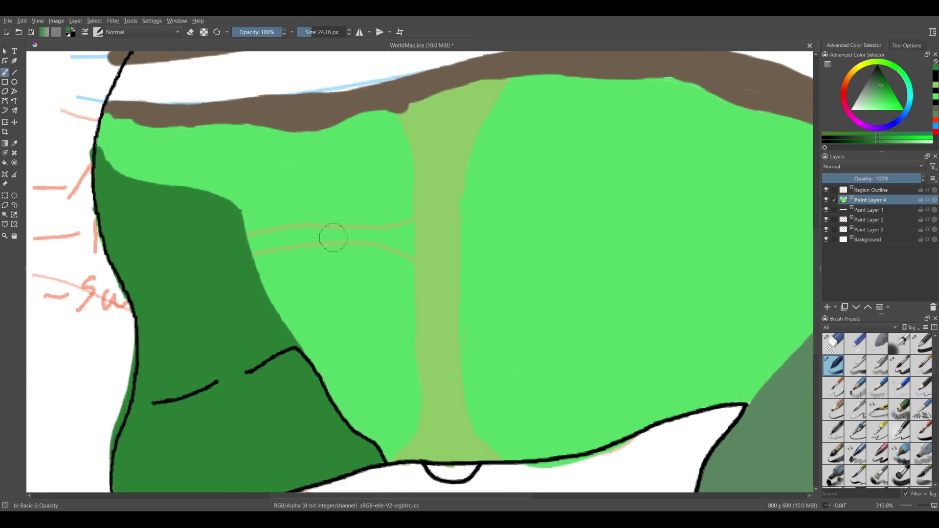
pyautogui.moveTo(131, 153); pyautogui.dragTo(262, 150)
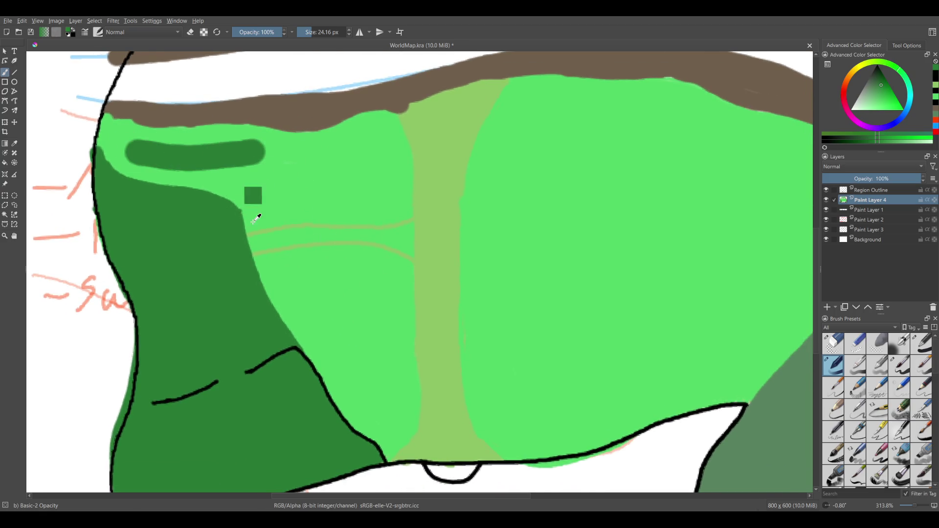
pyautogui.hotkey('ctrl', 'z')
pyautogui.press('[')
pyautogui.press('[')
pyautogui.press('[')
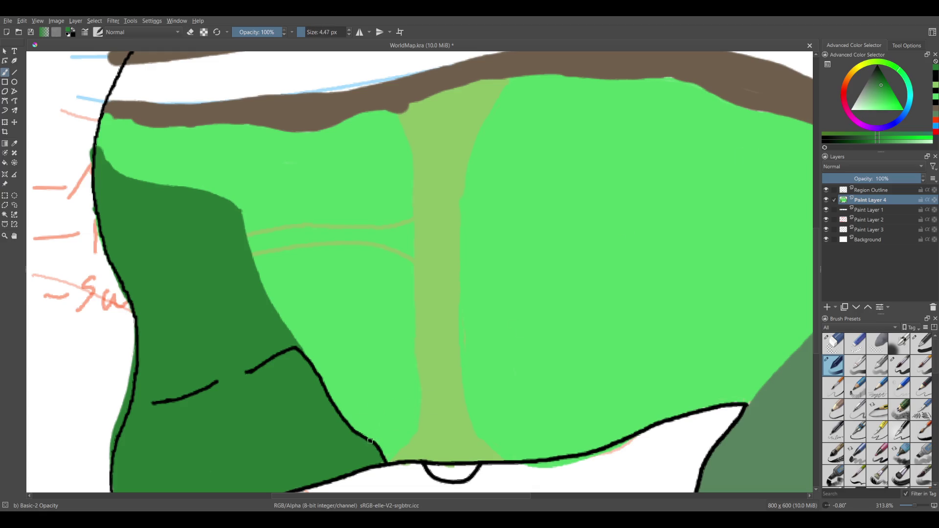
pyautogui.scroll(1, 494, 328)
pyautogui.hscroll(-2, 495, 328)
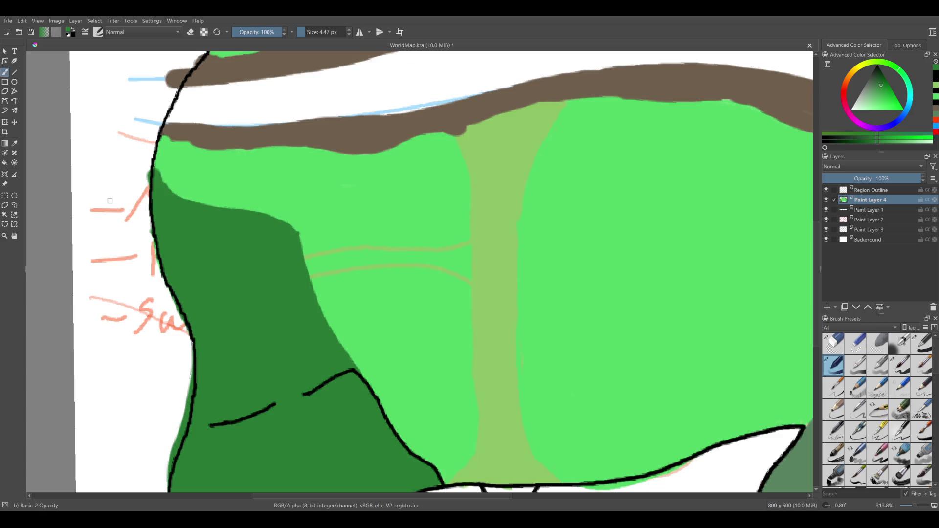
pyautogui.scroll(5, 770, 249)
pyautogui.hscroll(6, 769, 249)
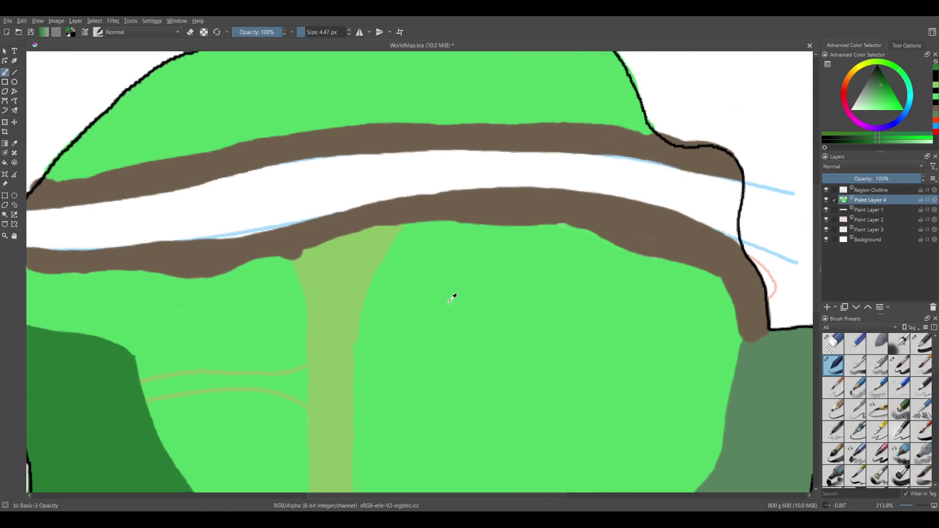
# Sample the river blue from Paint Layer 2, lighten it, and return to Paint Layer 4.
pyautogui.click(876, 211)
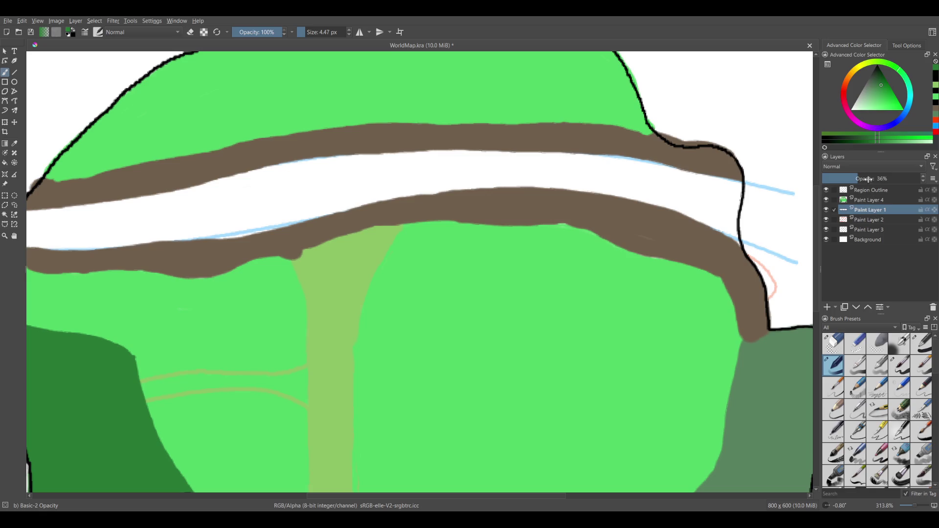
pyautogui.click(876, 219)
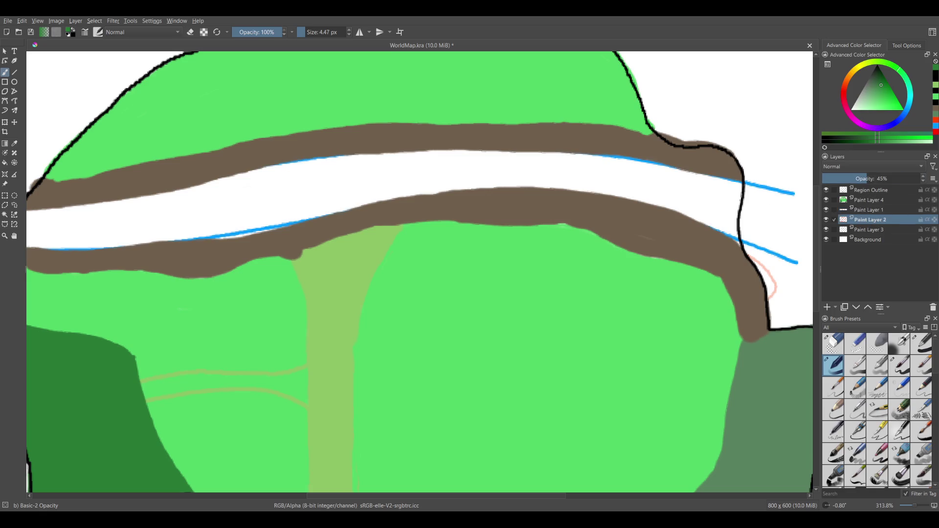
pyautogui.keyDown('ctrl'); pyautogui.click(783, 191); pyautogui.keyUp('ctrl')
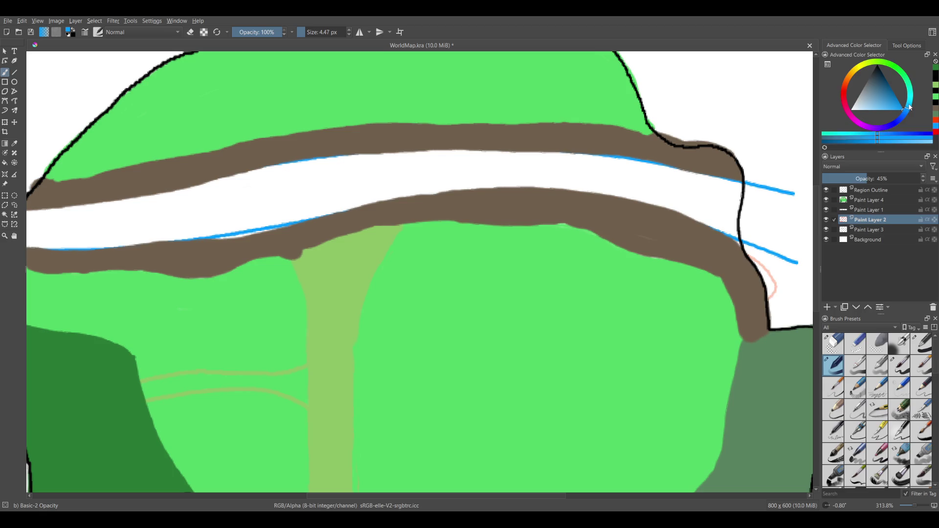
pyautogui.moveTo(910, 107); pyautogui.dragTo(890, 106)
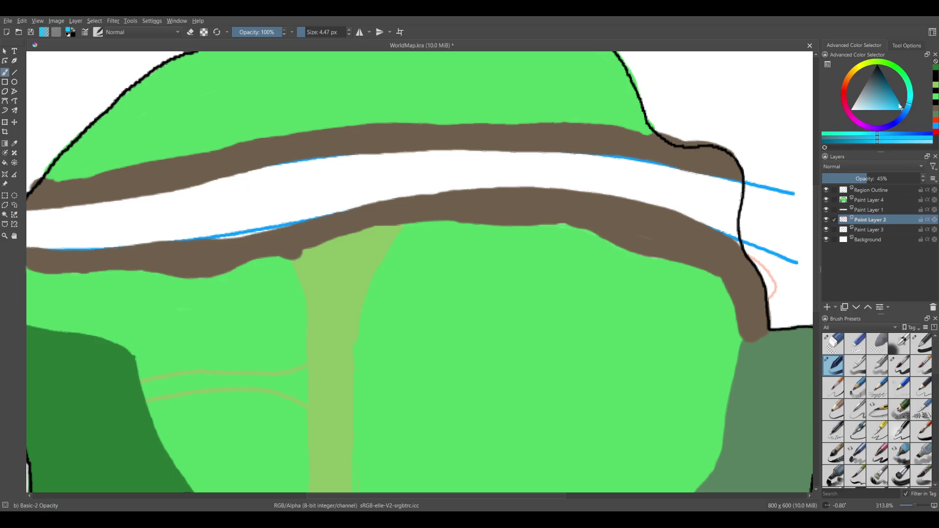
pyautogui.click(871, 199)
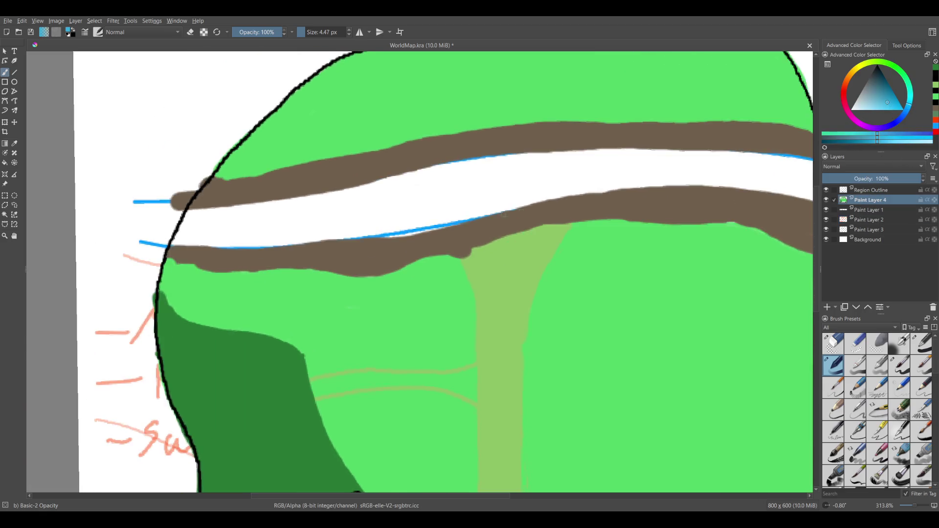
# Rotate and zoom the view over the river, hide Paint Layer 1's blue lines, and undo a thin stroke.
pyautogui.moveTo(326, 230); pyautogui.dragTo(194, 339)
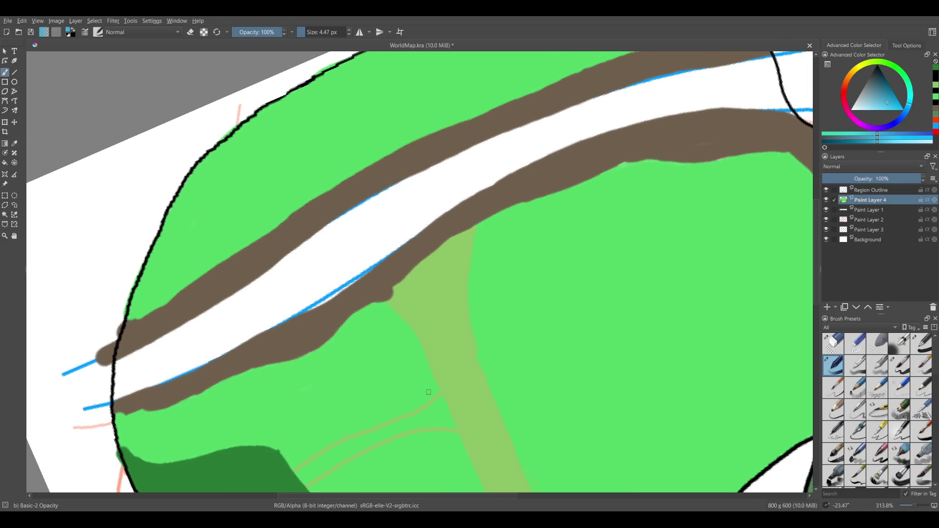
pyautogui.moveTo(641, 292); pyautogui.dragTo(581, 254)
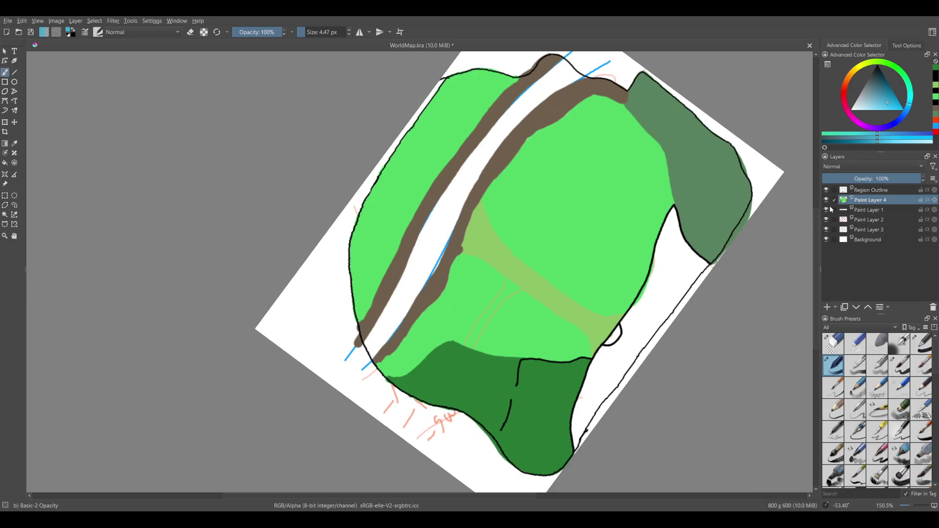
pyautogui.click(827, 209)
pyautogui.moveTo(577, 123)
pyautogui.mouseDown()
pyautogui.moveTo(483, 140)
pyautogui.moveTo(434, 167)
pyautogui.mouseUp()
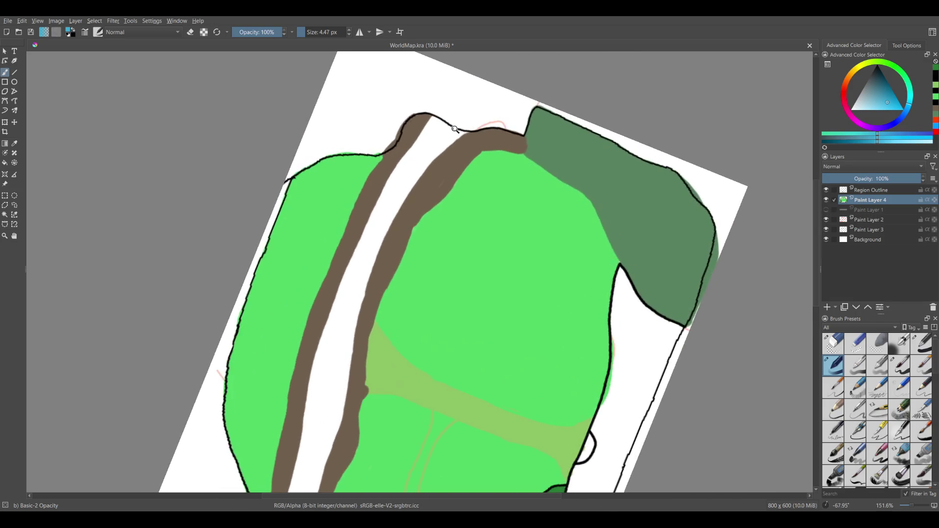
pyautogui.scroll(2, 434, 166)
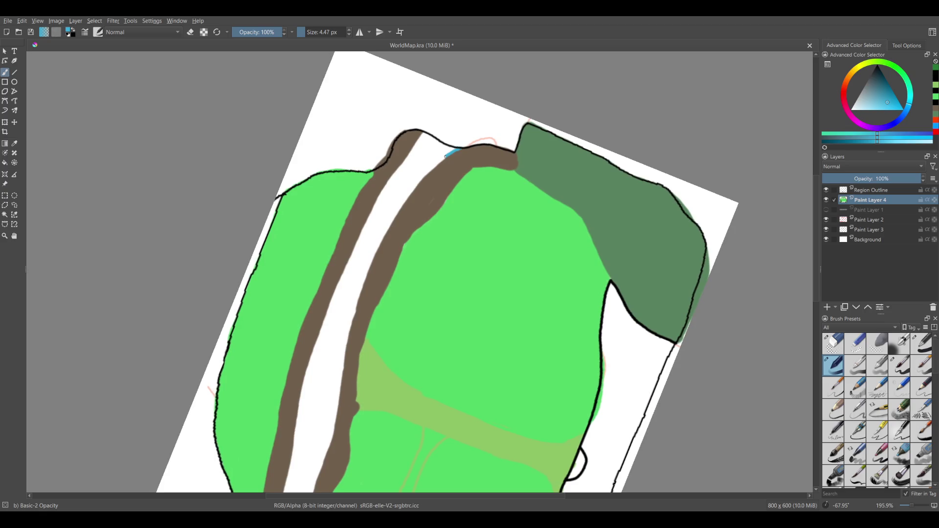
pyautogui.hotkey('ctrl', 'z')
# Paint a thicker blue stroke down the channel and join the isolated blue dot to the river end.
pyautogui.moveTo(420, 177)
pyautogui.mouseDown()
pyautogui.moveTo(459, 150)
pyautogui.moveTo(352, 319)
pyautogui.mouseUp()
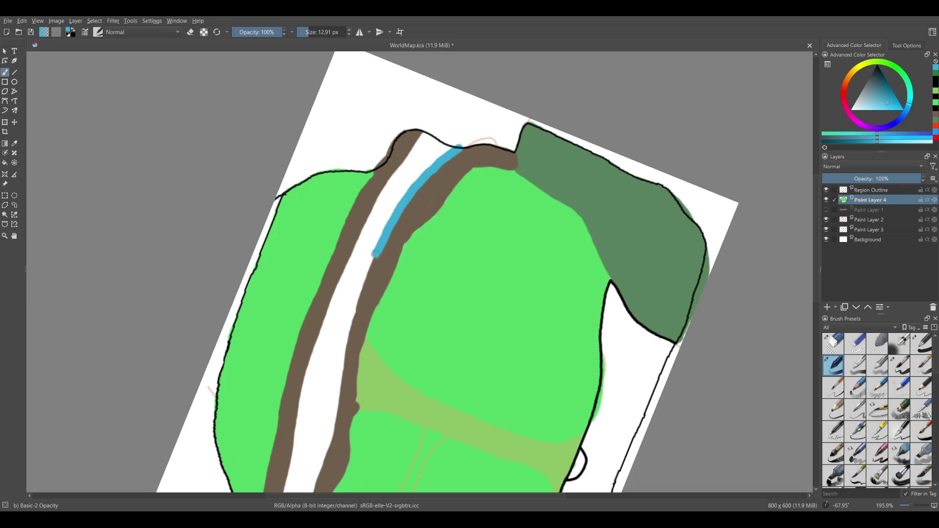
pyautogui.moveTo(352, 377)
pyautogui.mouseDown()
pyautogui.moveTo(383, 247)
pyautogui.moveTo(298, 439)
pyautogui.mouseUp()
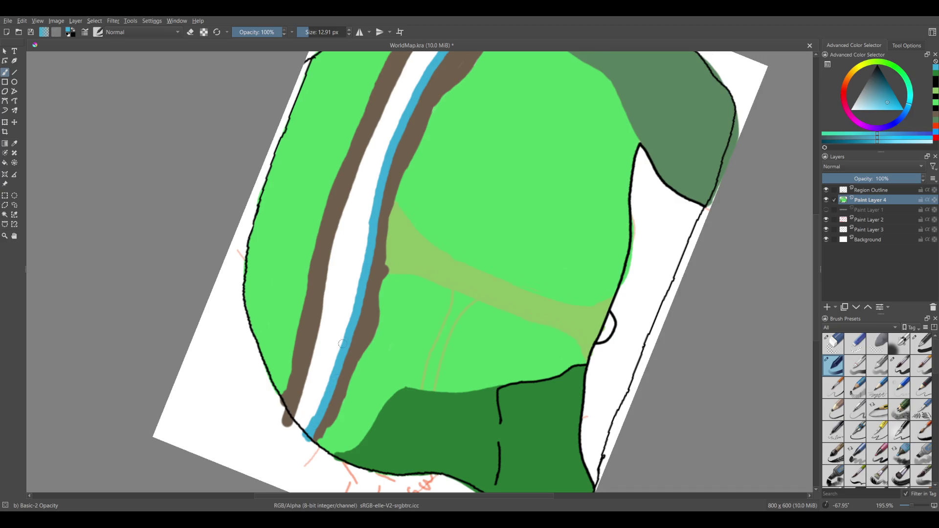
pyautogui.moveTo(315, 190); pyautogui.dragTo(442, 221)
pyautogui.hotkey('ctrl', 'z')
pyautogui.keyDown('ctrl'); pyautogui.click(375, 245); pyautogui.keyUp('ctrl')
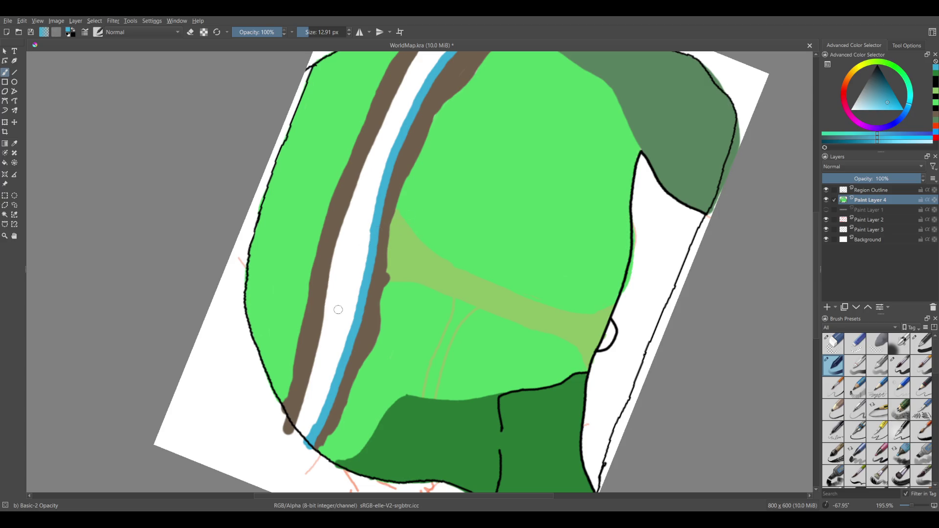
pyautogui.scroll(1, 338, 310)
pyautogui.moveTo(300, 442)
pyautogui.mouseDown()
pyautogui.moveTo(315, 464)
pyautogui.moveTo(323, 367)
pyautogui.mouseUp()
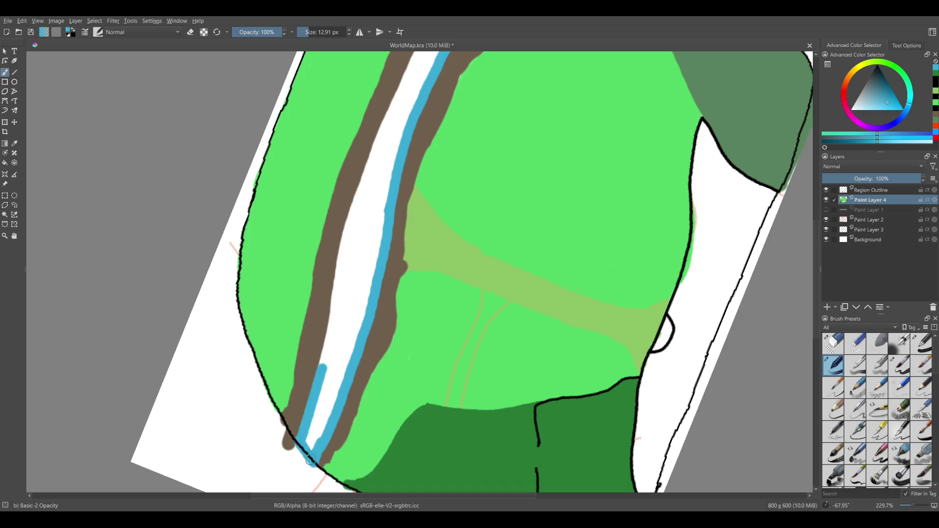
# Extend the blue river up the white channel to where it meets the top outline.
pyautogui.moveTo(348, 315)
pyautogui.mouseDown()
pyautogui.moveTo(298, 434)
pyautogui.moveTo(311, 350)
pyautogui.mouseUp()
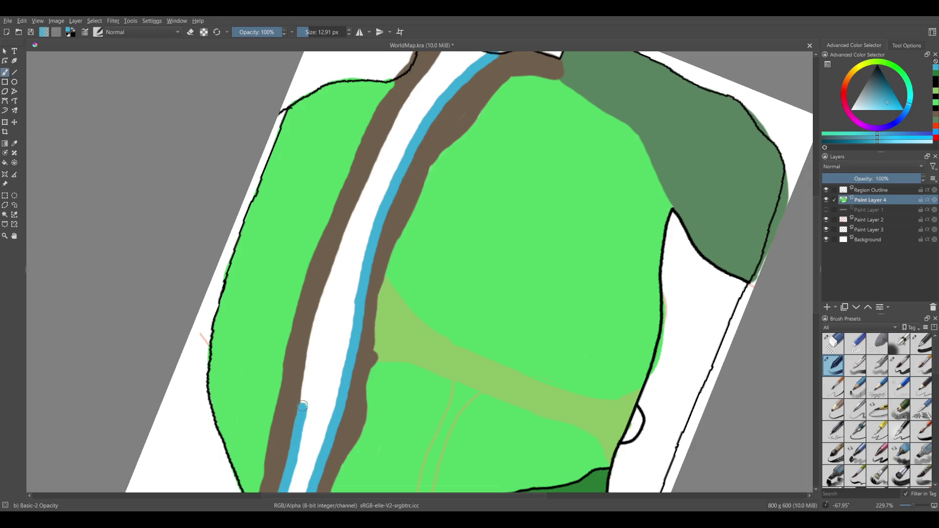
pyautogui.moveTo(333, 289)
pyautogui.mouseDown()
pyautogui.moveTo(315, 350)
pyautogui.moveTo(271, 410)
pyautogui.mouseUp()
pyautogui.moveTo(267, 443)
pyautogui.mouseDown()
pyautogui.moveTo(325, 279)
pyautogui.moveTo(305, 329)
pyautogui.mouseUp()
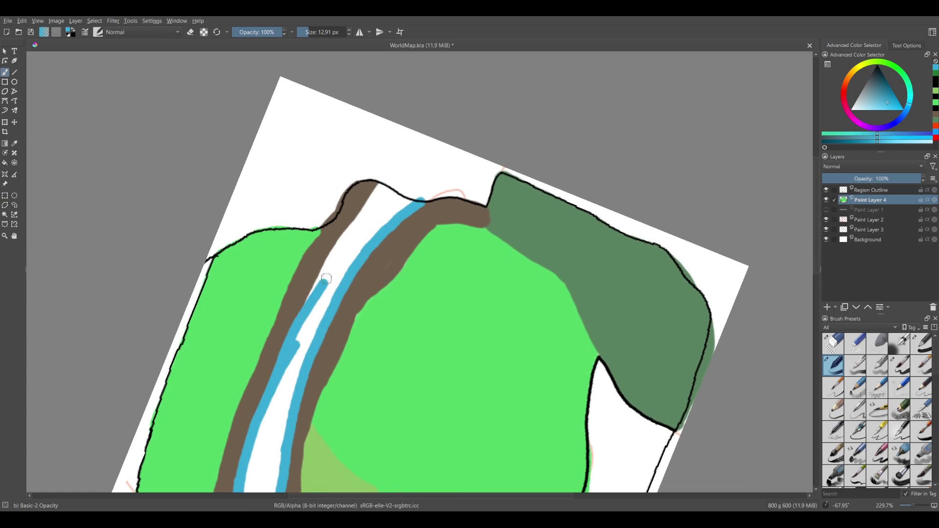
pyautogui.moveTo(383, 194)
pyautogui.mouseDown()
pyautogui.moveTo(270, 341)
pyautogui.moveTo(240, 433)
pyautogui.mouseUp()
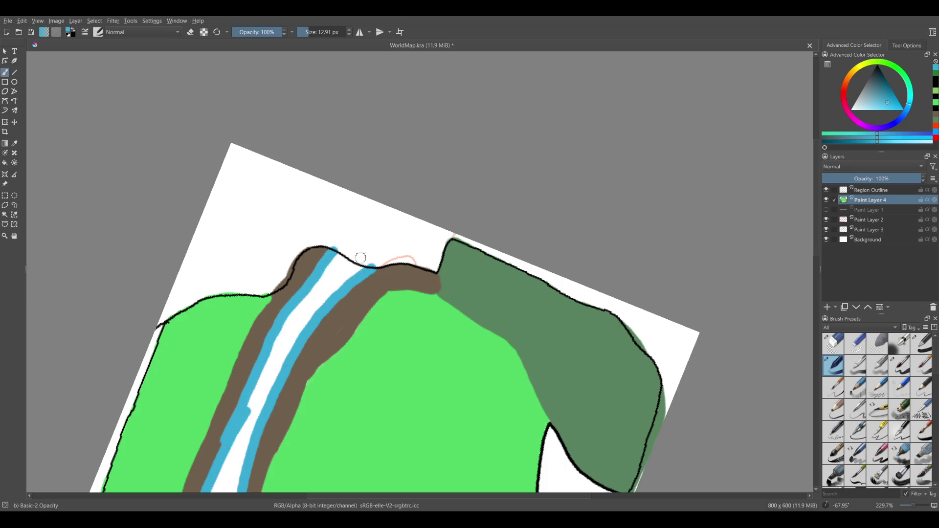
pyautogui.moveTo(335, 250)
pyautogui.mouseDown()
pyautogui.moveTo(360, 270)
pyautogui.moveTo(287, 338)
pyautogui.mouseUp()
# Enlarge the brush to 19.16 px and fill the remaining white river channel solid blue.
pyautogui.press(']')
pyautogui.moveTo(333, 258); pyautogui.dragTo(260, 409)
pyautogui.moveTo(288, 352); pyautogui.dragTo(360, 233)
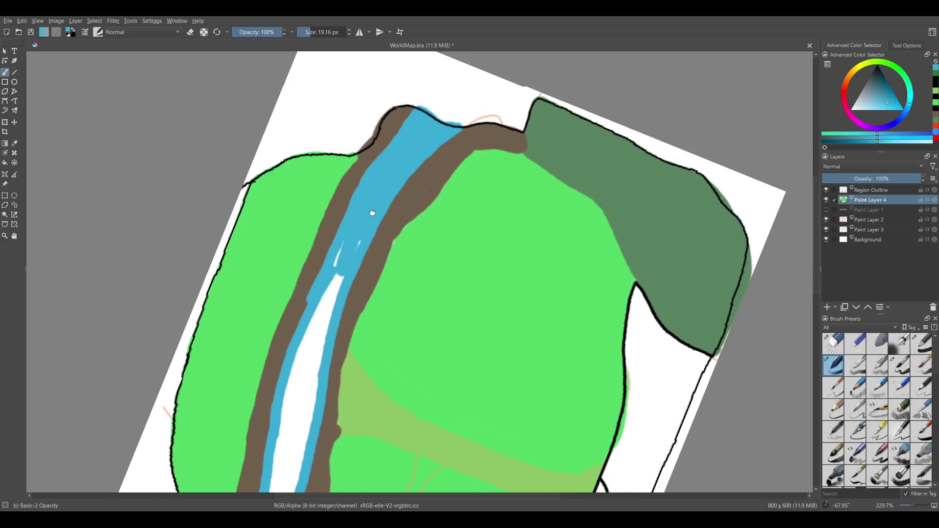
pyautogui.moveTo(350, 265); pyautogui.dragTo(330, 303)
pyautogui.moveTo(357, 225); pyautogui.dragTo(318, 367)
pyautogui.moveTo(325, 323)
pyautogui.mouseDown()
pyautogui.moveTo(342, 258)
pyautogui.moveTo(326, 353)
pyautogui.mouseUp()
pyautogui.moveTo(337, 240); pyautogui.dragTo(294, 406)
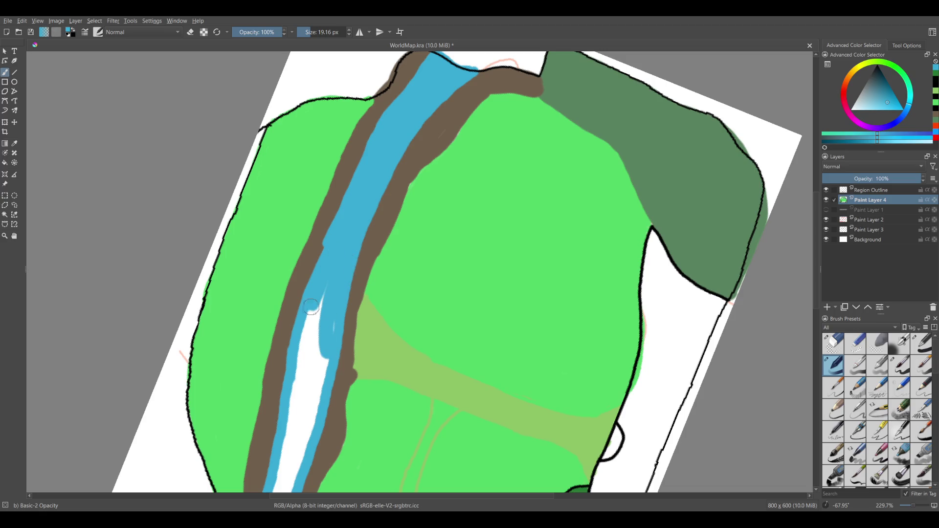
pyautogui.moveTo(318, 294)
pyautogui.mouseDown()
pyautogui.moveTo(301, 408)
pyautogui.moveTo(309, 411)
pyautogui.mouseUp()
pyautogui.moveTo(328, 313); pyautogui.dragTo(299, 428)
pyautogui.moveTo(322, 354)
pyautogui.mouseDown()
pyautogui.moveTo(303, 436)
pyautogui.moveTo(307, 393)
pyautogui.mouseUp()
pyautogui.scroll(-5, 307, 393)
pyautogui.moveTo(301, 264)
pyautogui.mouseDown()
pyautogui.moveTo(294, 337)
pyautogui.moveTo(268, 398)
pyautogui.mouseUp()
pyautogui.moveTo(286, 353)
pyautogui.mouseDown()
pyautogui.moveTo(262, 421)
pyautogui.moveTo(284, 367)
pyautogui.mouseUp()
pyautogui.press('6')
pyautogui.press('6')
pyautogui.press('6')
pyautogui.press('6')
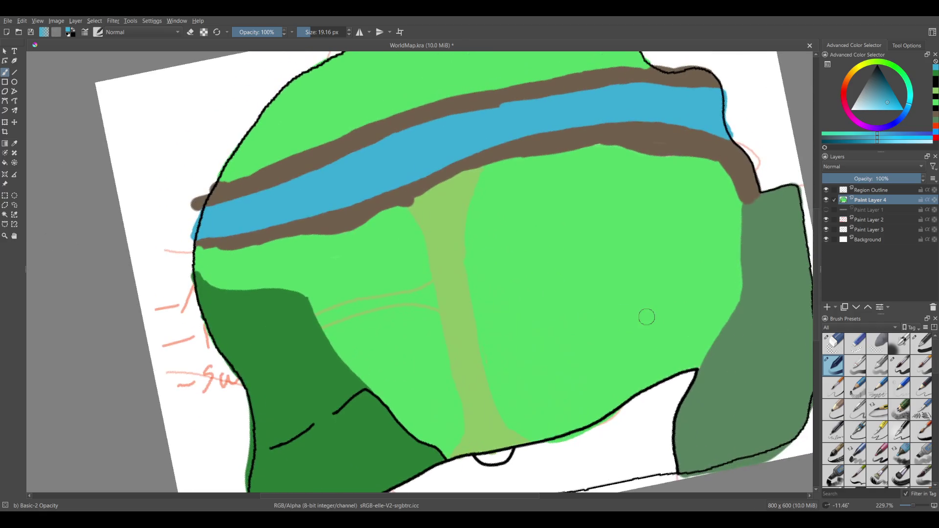
# Level and zoom out the view, shrink the brush, and sample the light-green road colour.
pyautogui.click(832, 508)
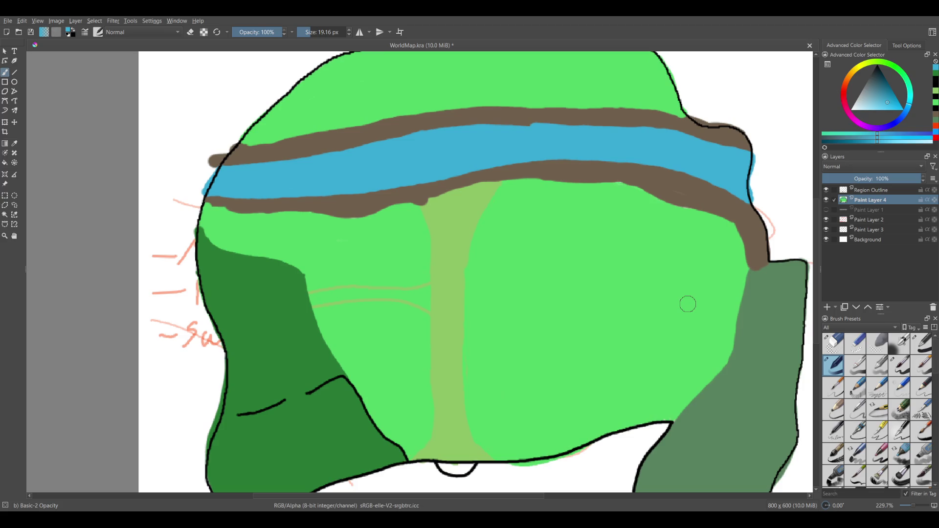
pyautogui.moveTo(462, 263); pyautogui.dragTo(353, 237)
pyautogui.scroll(-1, 356, 287)
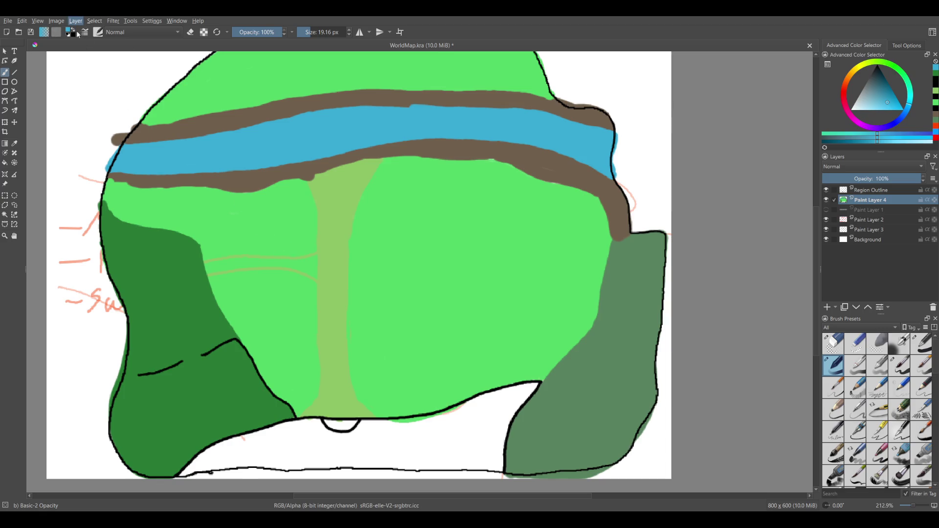
pyautogui.click(68, 35)
pyautogui.moveTo(312, 304)
pyautogui.mouseDown()
pyautogui.moveTo(303, 303)
pyautogui.moveTo(363, 290)
pyautogui.moveTo(495, 218)
pyautogui.moveTo(424, 160)
pyautogui.mouseUp()
pyautogui.keyDown('ctrl'); pyautogui.click(321, 294); pyautogui.keyUp('ctrl')
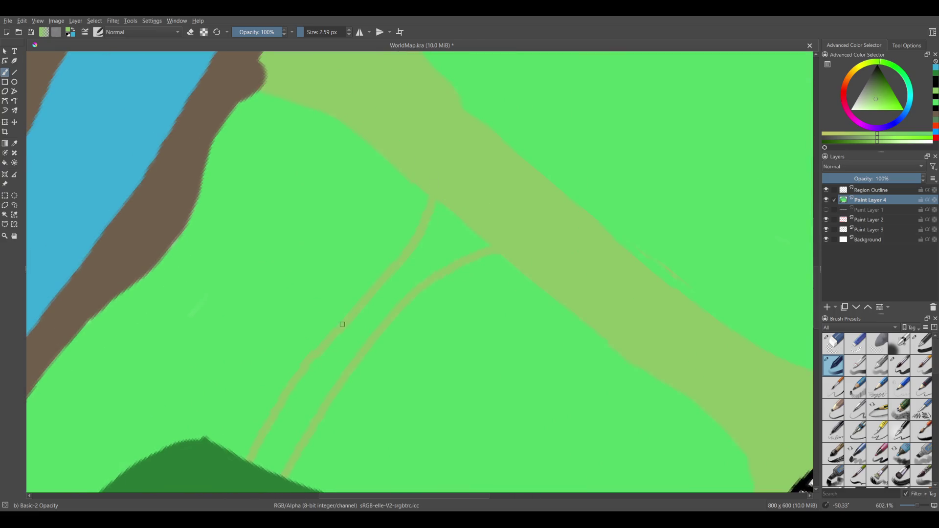
# Widen the road's lower end and narrow branch in light green, filling the wedge between branches.
pyautogui.moveTo(239, 452); pyautogui.dragTo(399, 276)
pyautogui.moveTo(458, 212)
pyautogui.mouseDown()
pyautogui.moveTo(419, 256)
pyautogui.moveTo(466, 234)
pyautogui.moveTo(411, 264)
pyautogui.moveTo(503, 232)
pyautogui.moveTo(420, 273)
pyautogui.moveTo(340, 348)
pyautogui.mouseUp()
pyautogui.scroll(-3, 339, 340)
pyautogui.moveTo(326, 302)
pyautogui.mouseDown()
pyautogui.moveTo(299, 396)
pyautogui.moveTo(248, 374)
pyautogui.moveTo(269, 362)
pyautogui.moveTo(321, 400)
pyautogui.moveTo(296, 404)
pyautogui.moveTo(240, 386)
pyautogui.mouseUp()
pyautogui.keyDown('ctrl'); pyautogui.click(323, 424); pyautogui.keyUp('ctrl')
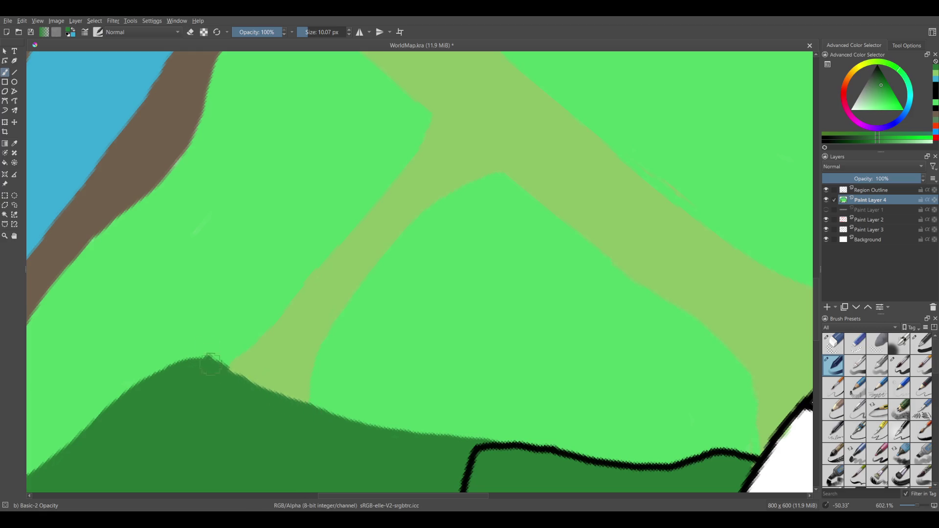
# Reset the paint colours to default and show the whole map at zero rotation.
pyautogui.click(936, 73)
pyautogui.press('d')
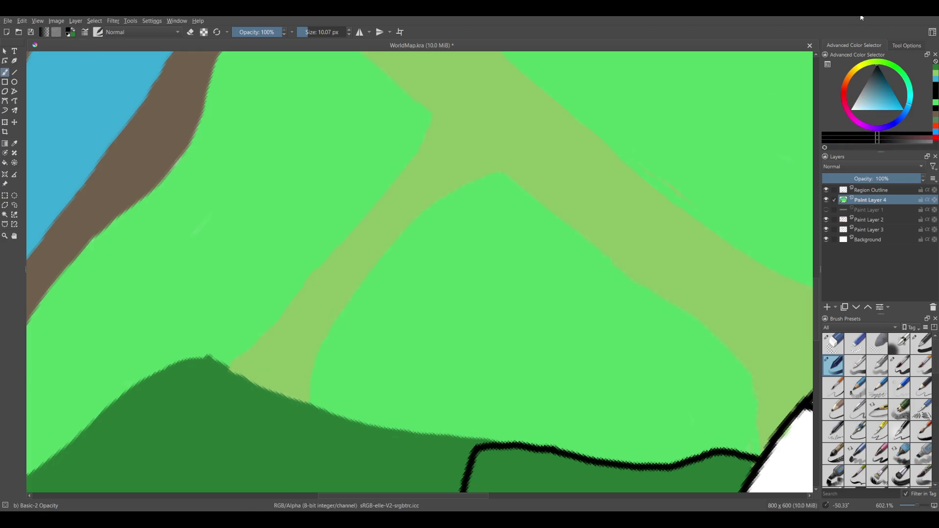
pyautogui.press('1')
pyautogui.moveTo(611, 303)
pyautogui.mouseDown()
pyautogui.moveTo(470, 349)
pyautogui.moveTo(685, 419)
pyautogui.mouseUp()
pyautogui.press('5')
pyautogui.moveTo(404, 222); pyautogui.dragTo(461, 159)
pyautogui.moveTo(457, 218)
pyautogui.mouseDown()
pyautogui.moveTo(398, 311)
pyautogui.moveTo(465, 247)
pyautogui.mouseUp()
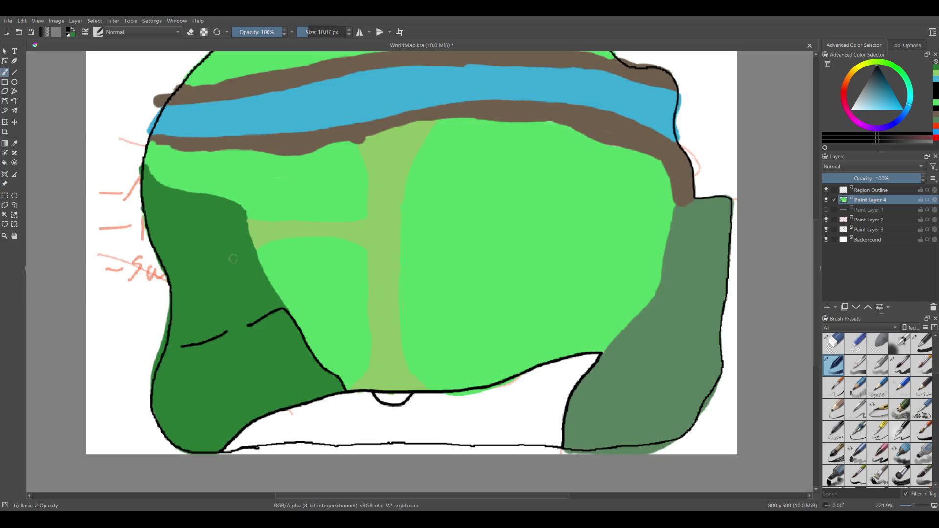
pyautogui.keyDown('shift'); pyautogui.moveTo(255, 324); pyautogui.dragTo(253, 324); pyautogui.keyUp('shift')
pyautogui.moveTo(274, 396); pyautogui.dragTo(363, 401)
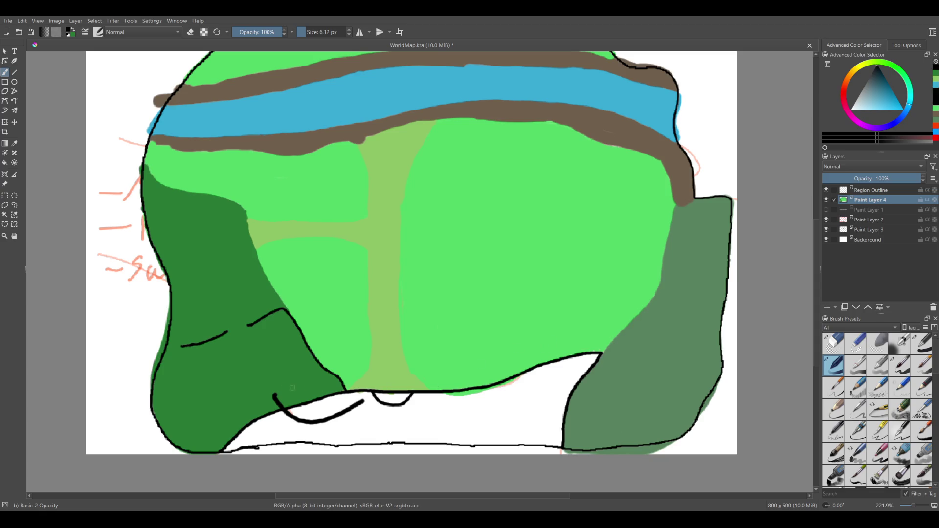
pyautogui.hotkey('ctrl', 'z')
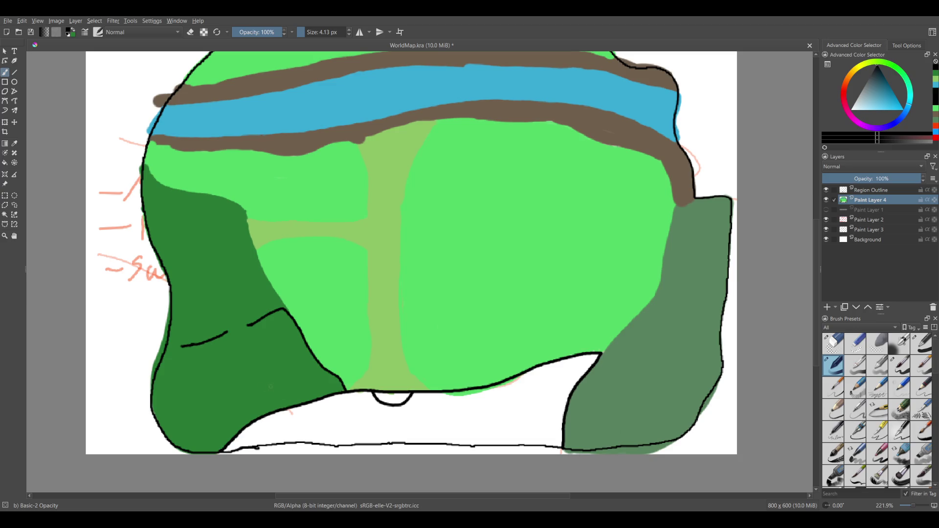
pyautogui.moveTo(275, 388); pyautogui.dragTo(182, 329)
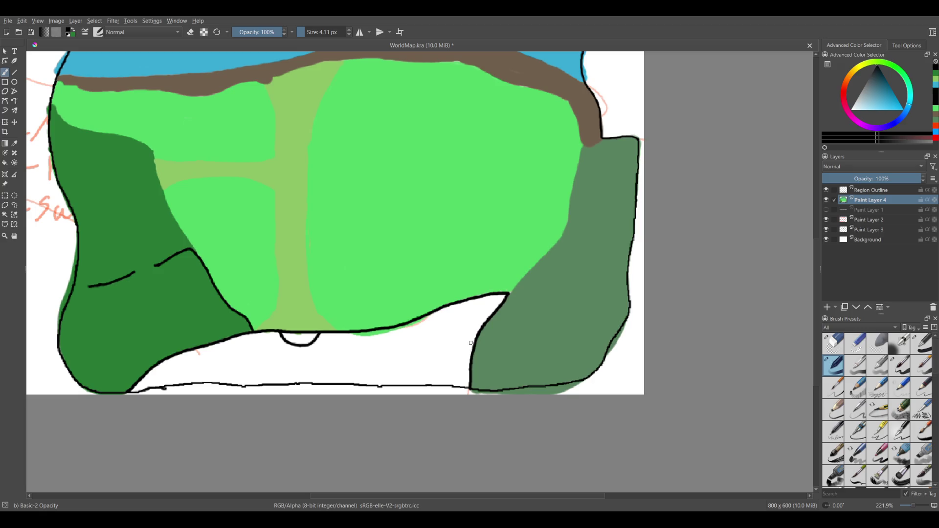
pyautogui.moveTo(380, 362); pyautogui.dragTo(505, 341)
pyautogui.hotkey('ctrl', 'z')
pyautogui.scroll(1, 335, 226)
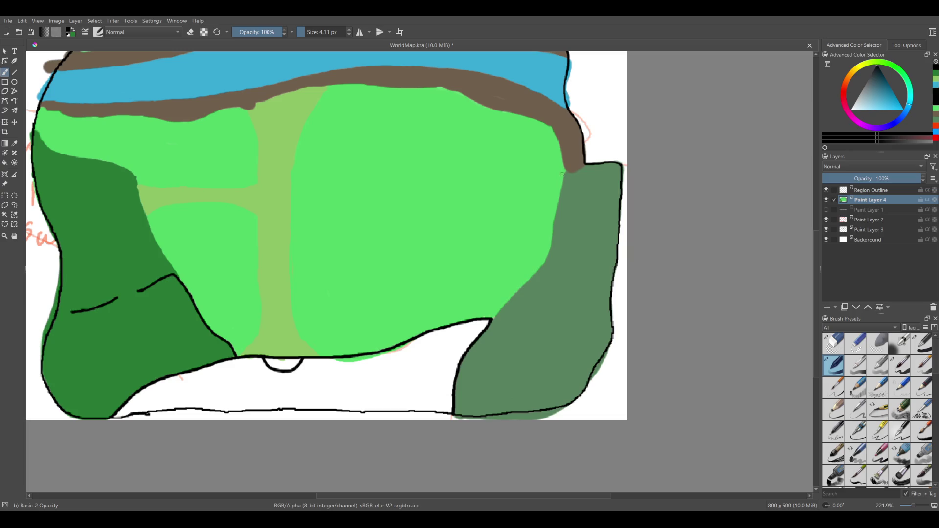
pyautogui.moveTo(572, 167); pyautogui.dragTo(485, 324)
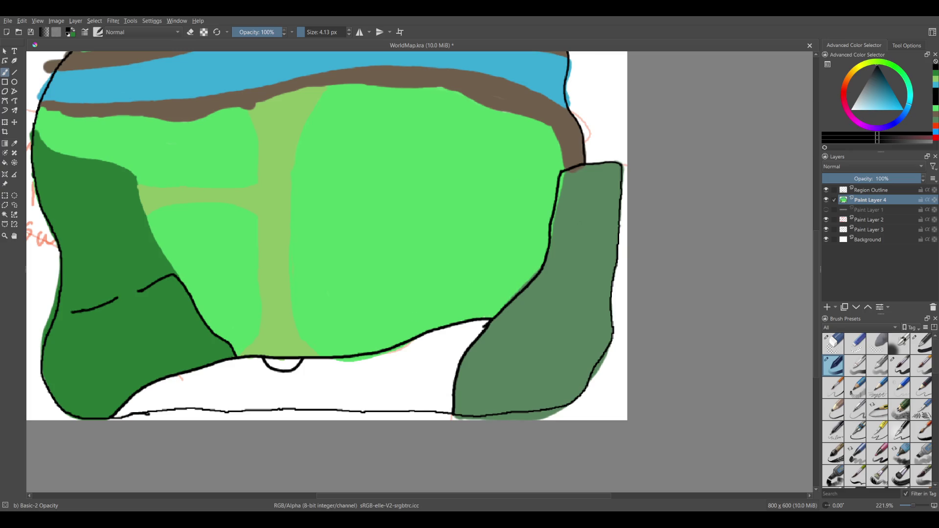
pyautogui.hotkey('ctrl', 'z')
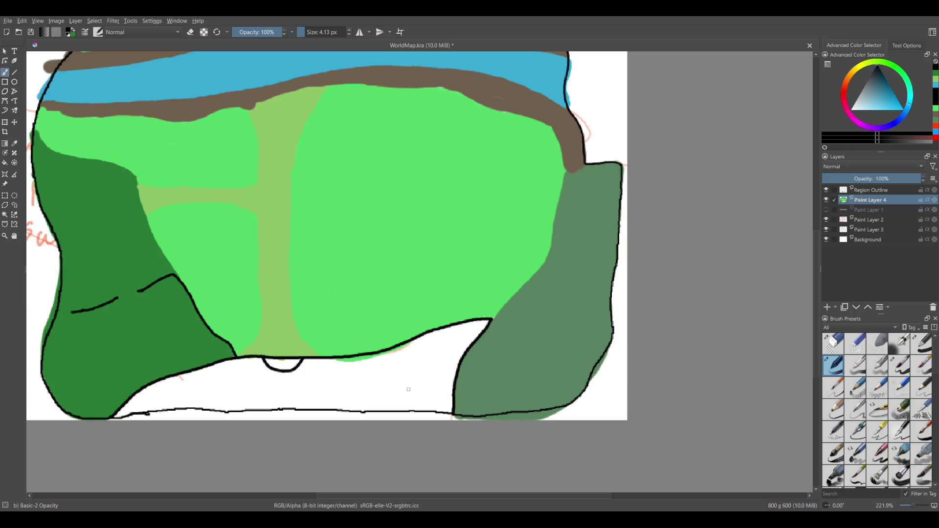
# Trace a first outline up the grey-green region's left boundary with the 4.75 px brush.
pyautogui.scroll(-2, 411, 392)
pyautogui.hscroll(-2, 411, 392)
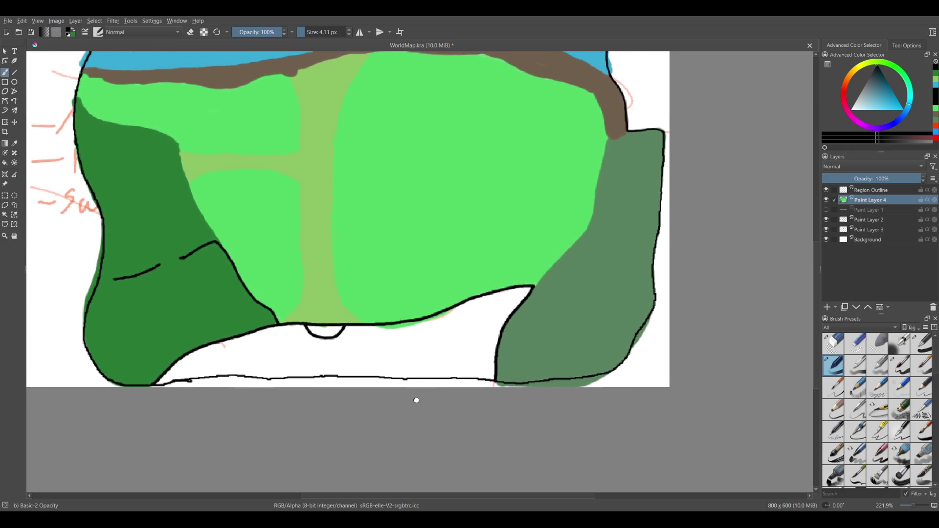
pyautogui.scroll(5, 418, 390)
pyautogui.hscroll(5, 418, 390)
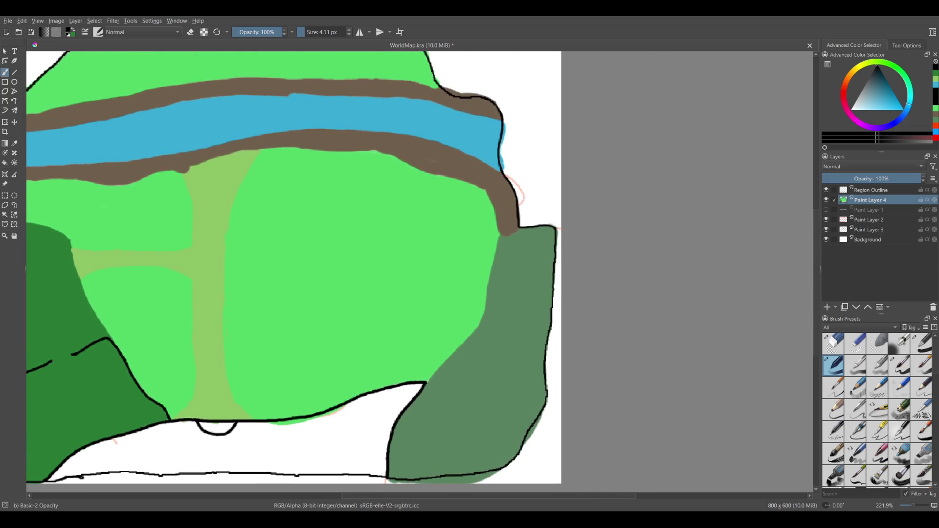
pyautogui.click(870, 77)
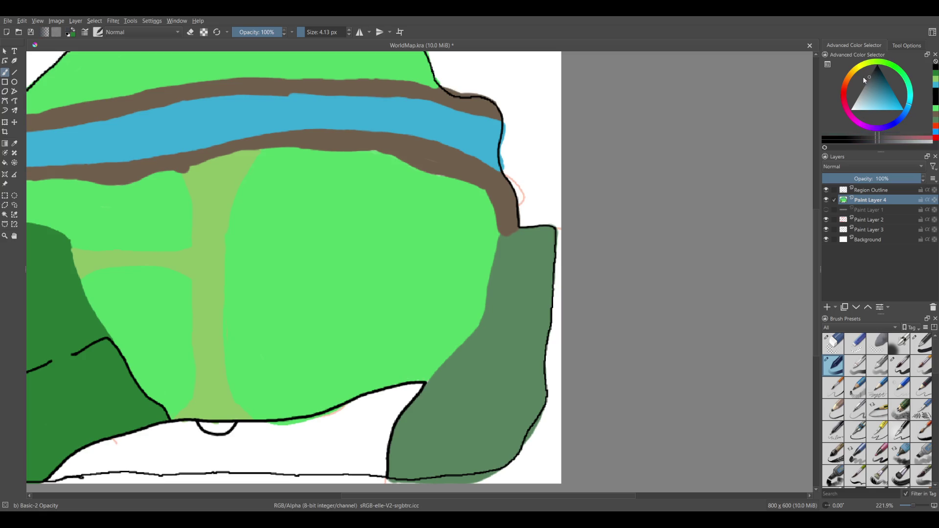
pyautogui.press('[')
pyautogui.press('[')
pyautogui.press(']')
pyautogui.press(']')
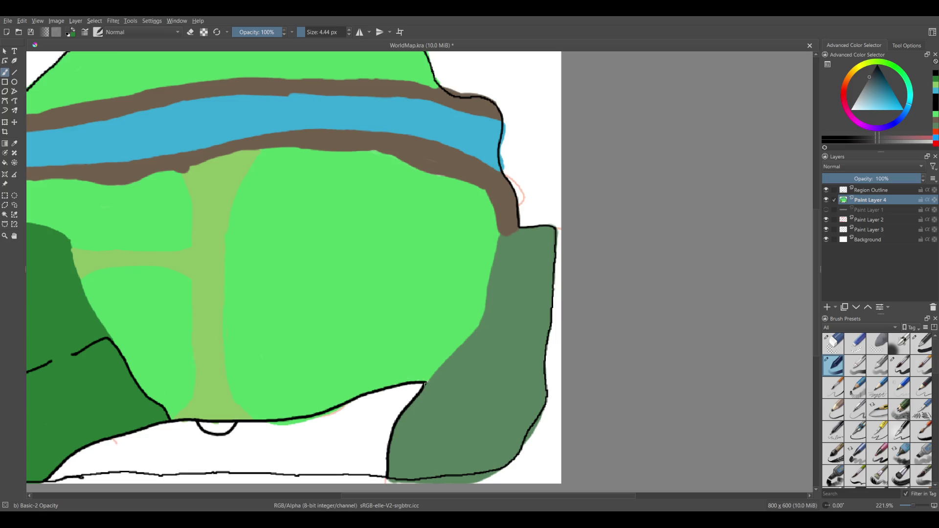
pyautogui.moveTo(424, 385); pyautogui.dragTo(470, 335)
pyautogui.moveTo(426, 382); pyautogui.dragTo(480, 324)
pyautogui.moveTo(481, 325)
pyautogui.mouseDown()
pyautogui.moveTo(500, 238)
pyautogui.moveTo(523, 226)
pyautogui.mouseUp()
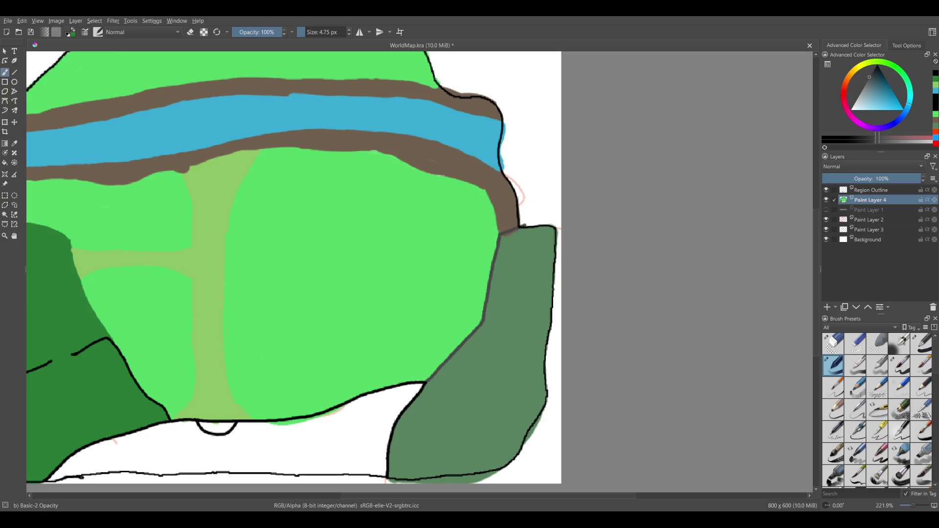
# Undo the strokes and redraw the black boundary line on the Region Outline layer.
pyautogui.keyDown('ctrl'); pyautogui.click(520, 234); pyautogui.keyUp('ctrl')
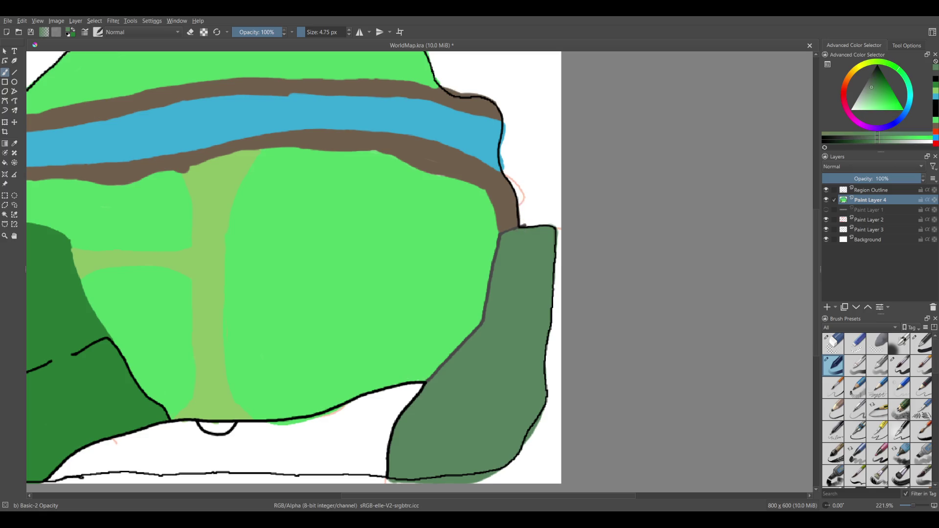
pyautogui.hotkey('ctrl', 'z')
pyautogui.hotkey('ctrl', 'z')
pyautogui.click(870, 191)
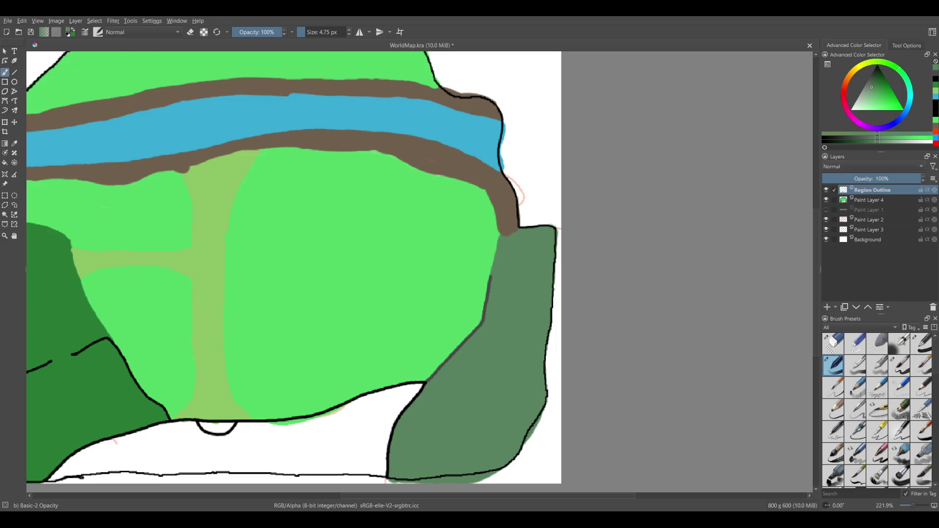
pyautogui.keyDown('ctrl'); pyautogui.click(490, 290); pyautogui.keyUp('ctrl')
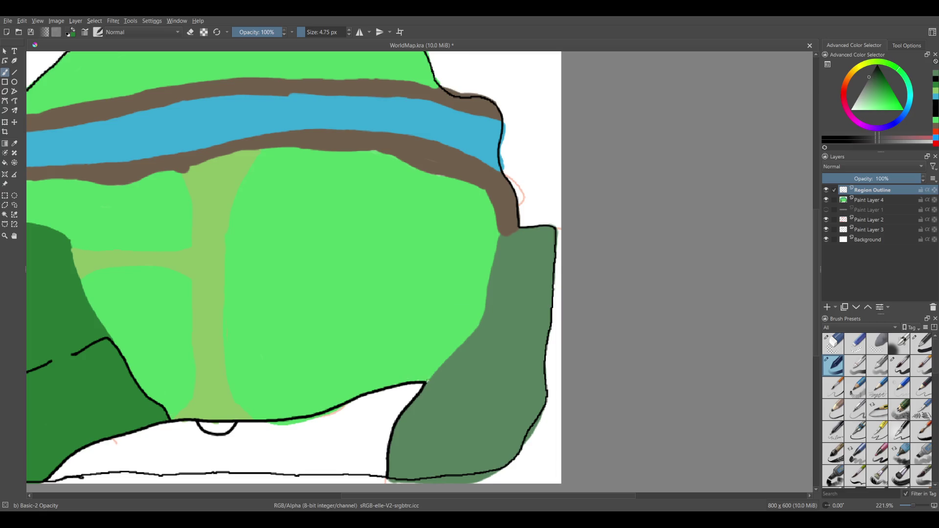
pyautogui.moveTo(426, 381)
pyautogui.mouseDown()
pyautogui.moveTo(478, 326)
pyautogui.moveTo(500, 234)
pyautogui.moveTo(516, 228)
pyautogui.mouseUp()
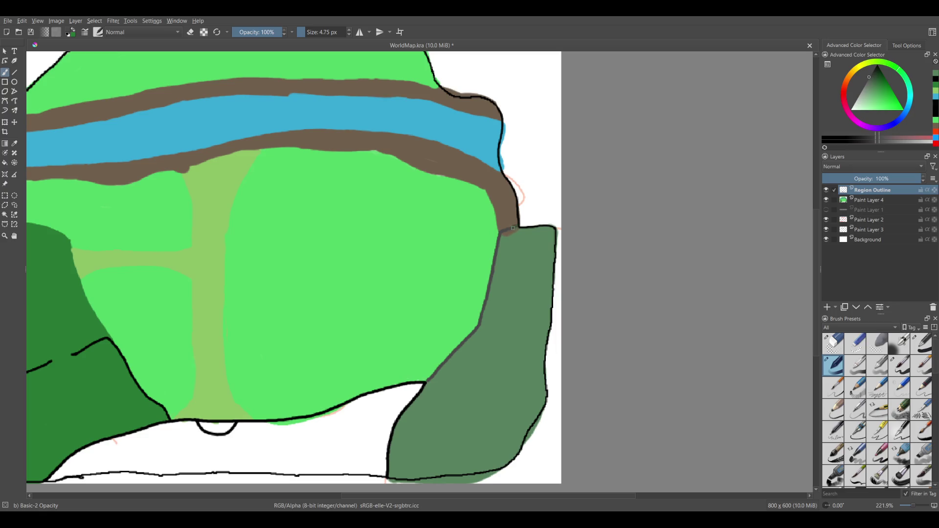
# On Paint Layer 4, brush bright green over the brown patches along the new border.
pyautogui.click(881, 200)
pyautogui.keyDown('ctrl'); pyautogui.click(520, 247); pyautogui.keyUp('ctrl')
pyautogui.moveTo(506, 234); pyautogui.dragTo(515, 231)
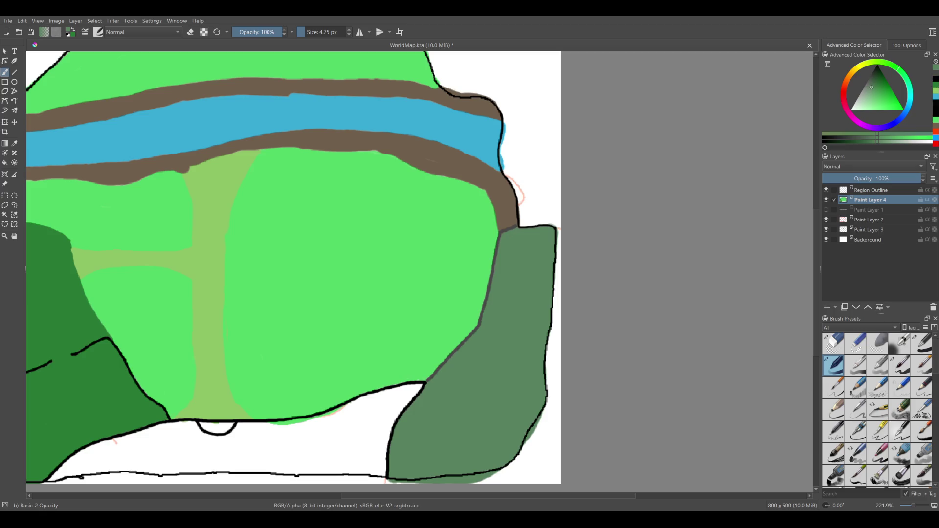
pyautogui.scroll(-2, 497, 259)
pyautogui.scroll(-1, 460, 332)
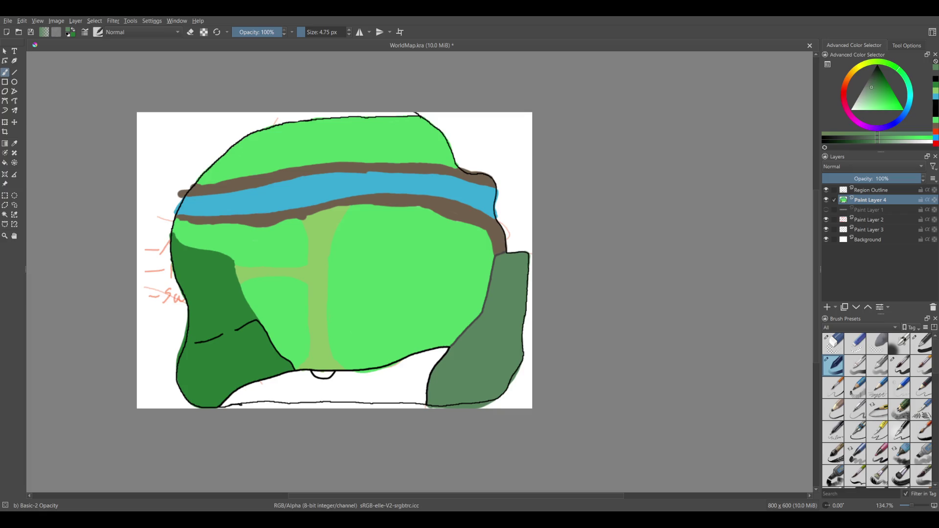
pyautogui.moveTo(499, 287); pyautogui.dragTo(411, 318)
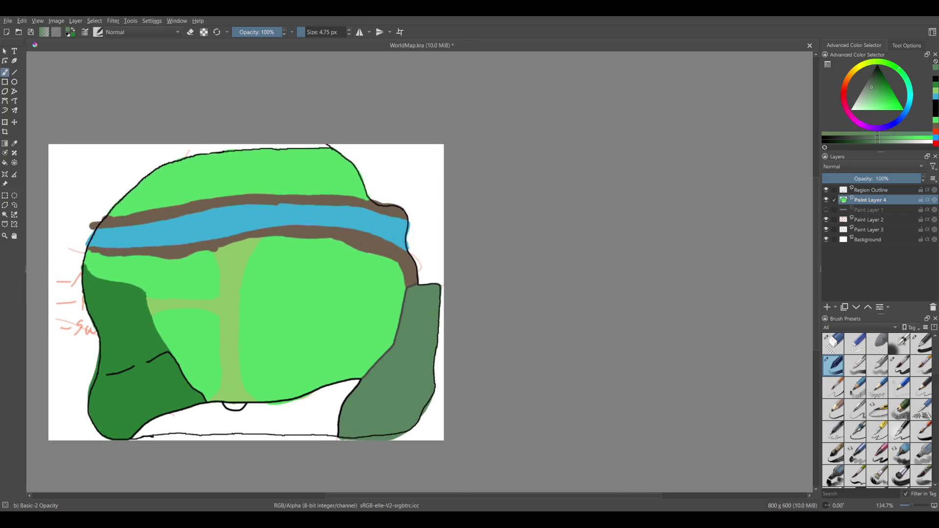
pyautogui.scroll(3, 450, 327)
pyautogui.keyDown('ctrl'); pyautogui.click(392, 303); pyautogui.keyUp('ctrl')
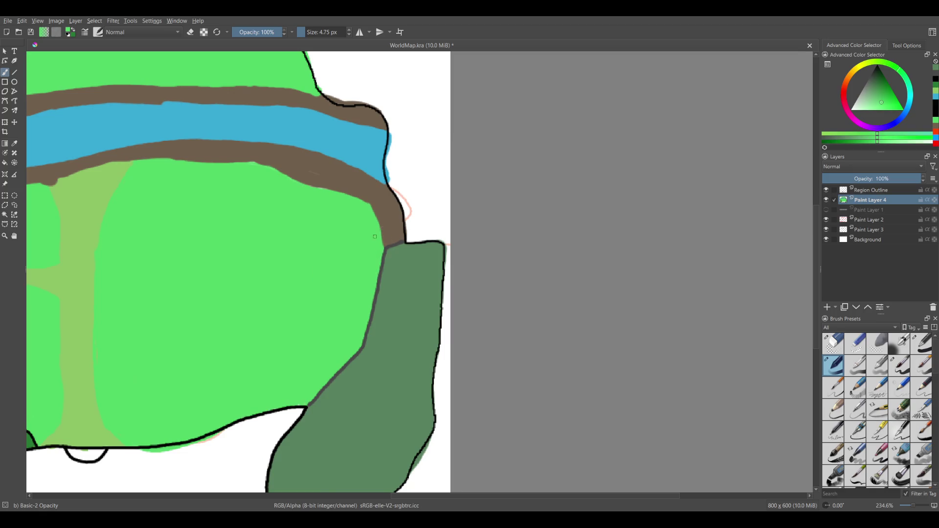
pyautogui.moveTo(371, 208); pyautogui.dragTo(404, 241)
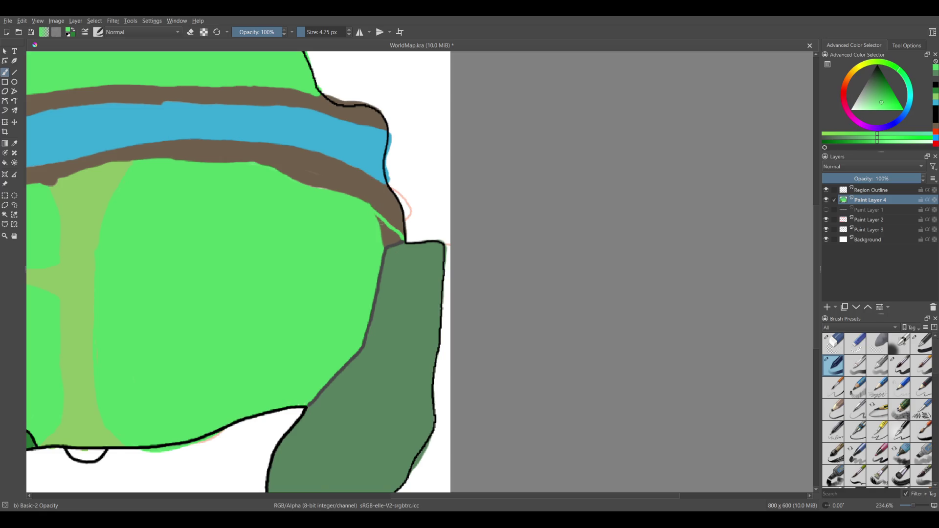
pyautogui.moveTo(371, 206)
pyautogui.mouseDown()
pyautogui.moveTo(402, 236)
pyautogui.moveTo(371, 214)
pyautogui.mouseUp()
pyautogui.moveTo(402, 246); pyautogui.dragTo(404, 300)
pyautogui.hotkey('ctrl', 'z')
pyautogui.moveTo(401, 238)
pyautogui.mouseDown()
pyautogui.moveTo(399, 336)
pyautogui.moveTo(366, 398)
pyautogui.mouseUp()
# Redraw the light-green edge stroke down toward the dark-green region until it lies smoothly.
pyautogui.scroll(-5, 367, 397)
pyautogui.moveTo(460, 252)
pyautogui.mouseDown()
pyautogui.moveTo(399, 280)
pyautogui.moveTo(473, 243)
pyautogui.mouseUp()
pyautogui.hotkey('ctrl', 'z')
pyautogui.hotkey('ctrl', 'z')
pyautogui.moveTo(392, 281); pyautogui.dragTo(474, 244)
pyautogui.hotkey('ctrl', 'z')
pyautogui.moveTo(391, 281); pyautogui.dragTo(459, 253)
pyautogui.hotkey('ctrl', 'z')
pyautogui.moveTo(389, 283)
pyautogui.mouseDown()
pyautogui.moveTo(458, 258)
pyautogui.moveTo(490, 190)
pyautogui.mouseUp()
# With a larger brush, fill the corner gap and the brown wedge with light green.
pyautogui.moveTo(462, 247)
pyautogui.keyDown('shift'); pyautogui.mouseDown()
pyautogui.moveTo(471, 247)
pyautogui.moveTo(410, 294)
pyautogui.moveTo(421, 294)
pyautogui.mouseUp(); pyautogui.keyUp('shift')
pyautogui.moveTo(335, 336)
pyautogui.mouseDown()
pyautogui.moveTo(353, 336)
pyautogui.moveTo(411, 272)
pyautogui.mouseUp()
pyautogui.scroll(3, 404, 291)
pyautogui.moveTo(375, 340)
pyautogui.mouseDown()
pyautogui.moveTo(383, 240)
pyautogui.moveTo(365, 321)
pyautogui.mouseUp()
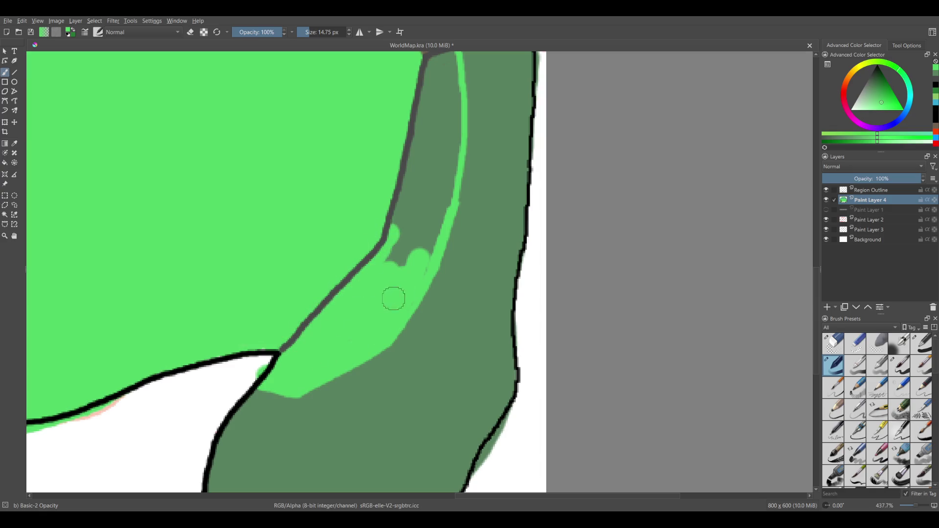
pyautogui.moveTo(402, 307); pyautogui.dragTo(314, 439)
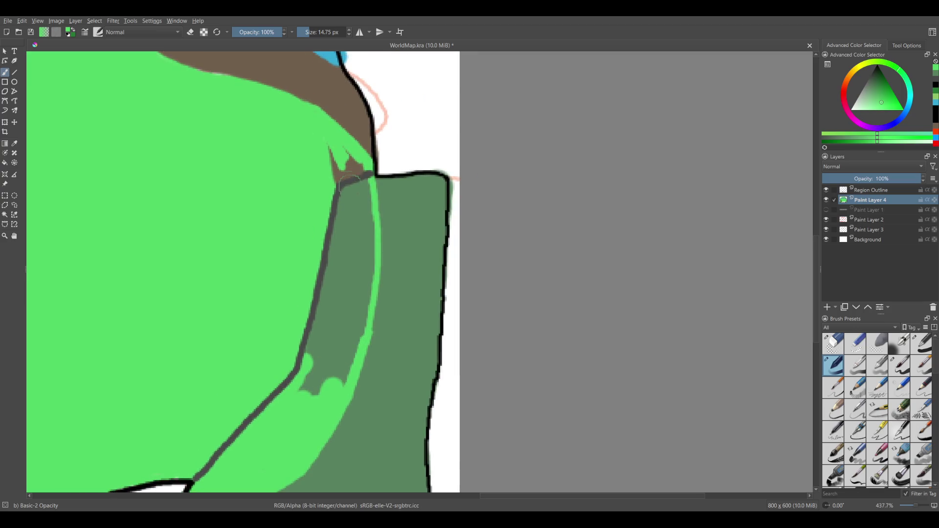
pyautogui.moveTo(343, 162)
pyautogui.mouseDown()
pyautogui.moveTo(363, 214)
pyautogui.moveTo(353, 294)
pyautogui.moveTo(340, 200)
pyautogui.mouseUp()
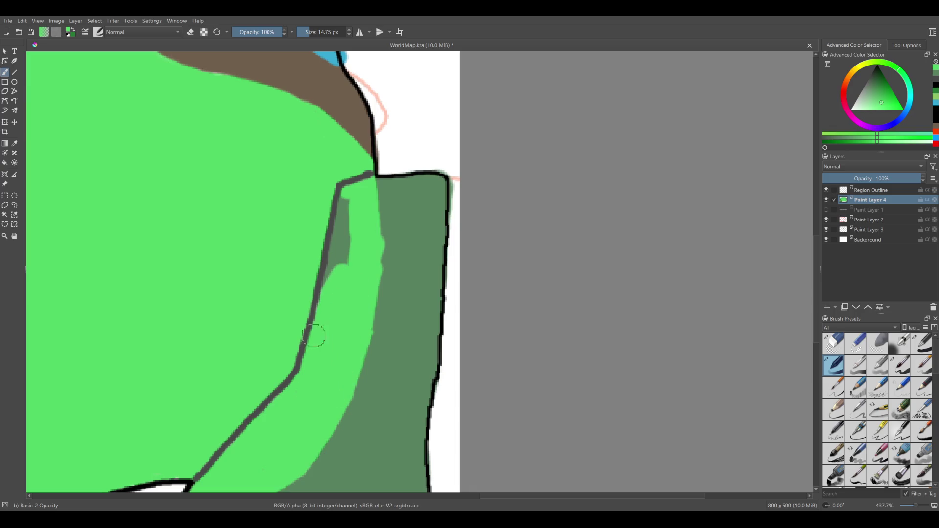
# On the Region Outline layer, draw a black border down the green boundary with a smaller brush.
pyautogui.click(864, 193)
pyautogui.press('d')
pyautogui.moveTo(325, 252)
pyautogui.mouseDown()
pyautogui.moveTo(308, 251)
pyautogui.moveTo(315, 269)
pyautogui.mouseUp()
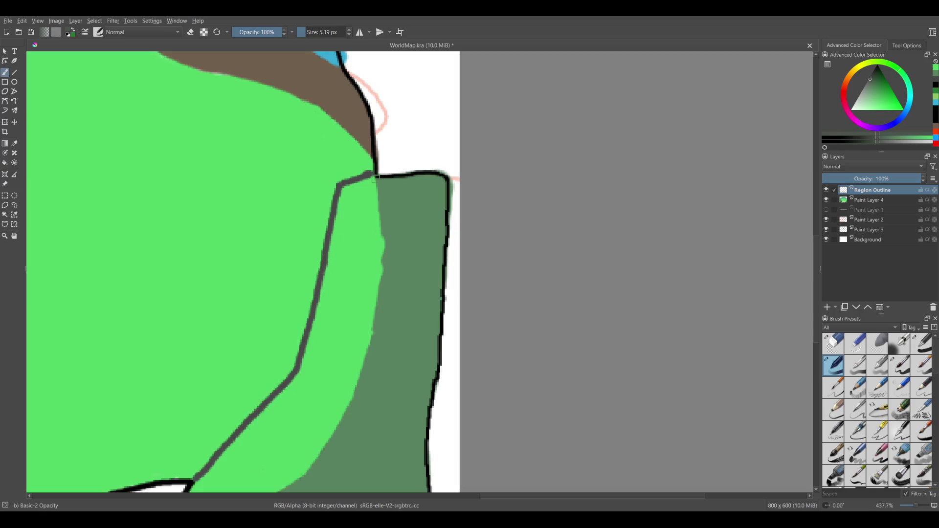
pyautogui.moveTo(375, 178); pyautogui.dragTo(380, 249)
pyautogui.hotkey('ctrl', 'z')
pyautogui.moveTo(376, 177)
pyautogui.mouseDown()
pyautogui.moveTo(380, 305)
pyautogui.moveTo(364, 371)
pyautogui.mouseUp()
pyautogui.scroll(-5, 364, 371)
pyautogui.hscroll(-3, 365, 371)
pyautogui.moveTo(446, 174)
pyautogui.mouseDown()
pyautogui.moveTo(404, 278)
pyautogui.moveTo(302, 342)
pyautogui.moveTo(252, 335)
pyautogui.mouseUp()
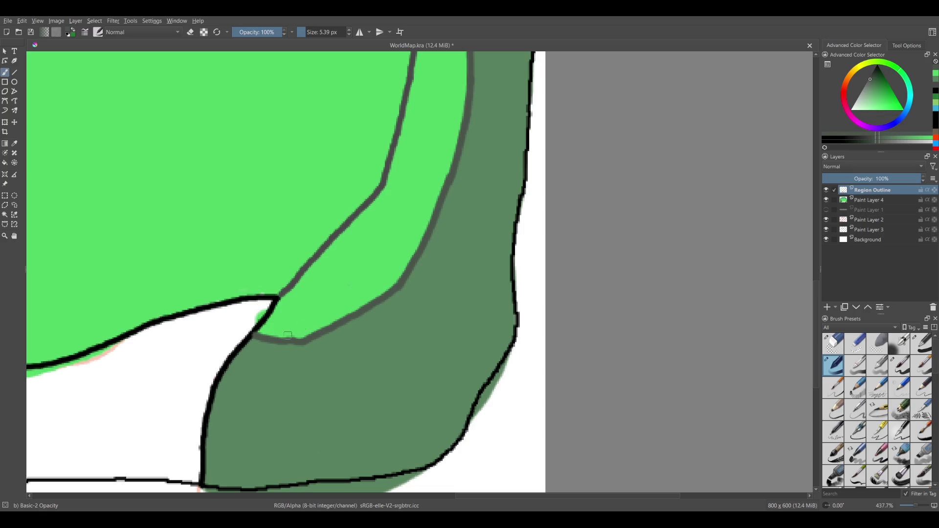
# Erase the old inner outline line with the Eraser Small preset at 25 px.
pyautogui.click(855, 343)
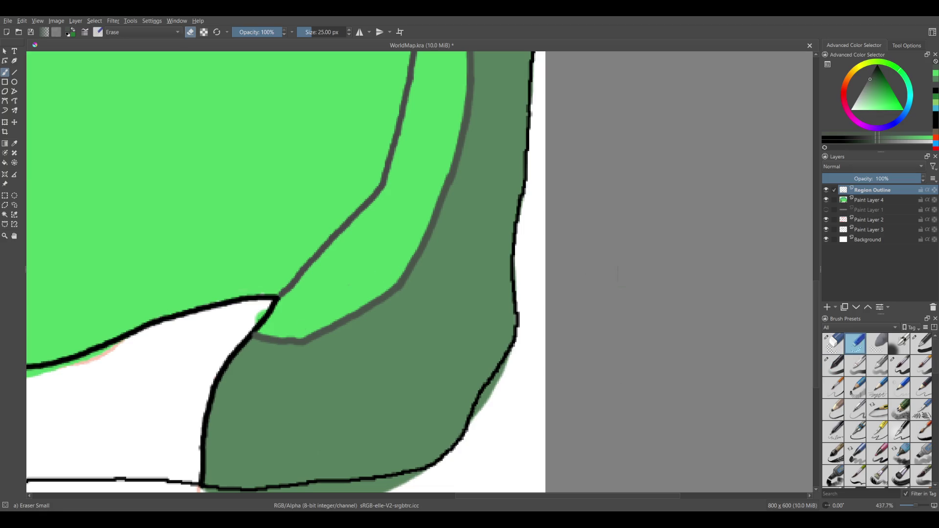
pyautogui.moveTo(335, 255); pyautogui.dragTo(263, 377)
pyautogui.moveTo(216, 402)
pyautogui.mouseDown()
pyautogui.moveTo(330, 114)
pyautogui.moveTo(357, 94)
pyautogui.mouseUp()
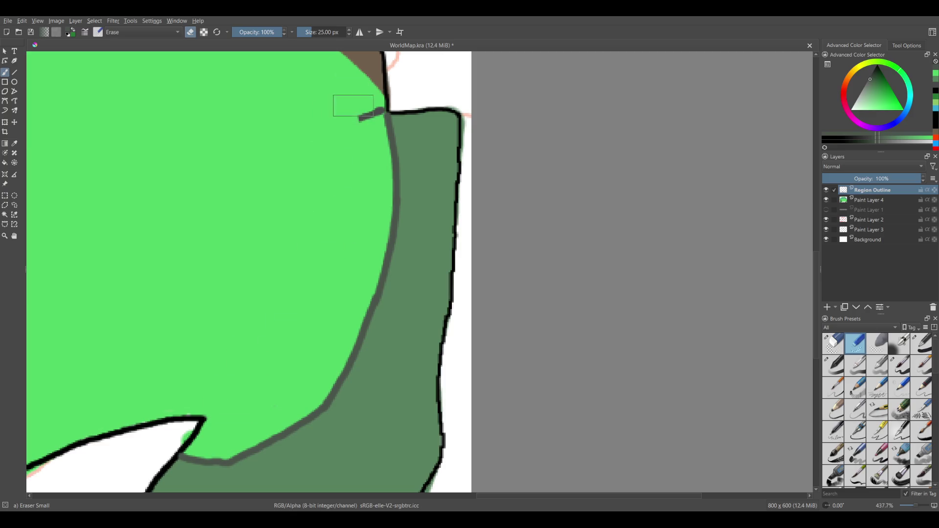
pyautogui.scroll(-8, 384, 338)
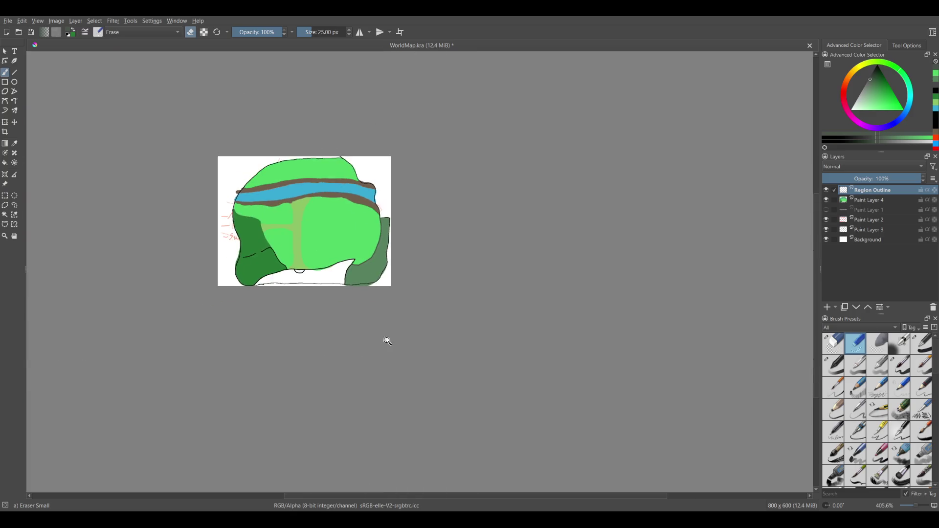
pyautogui.scroll(1, 384, 338)
pyautogui.scroll(2, 383, 334)
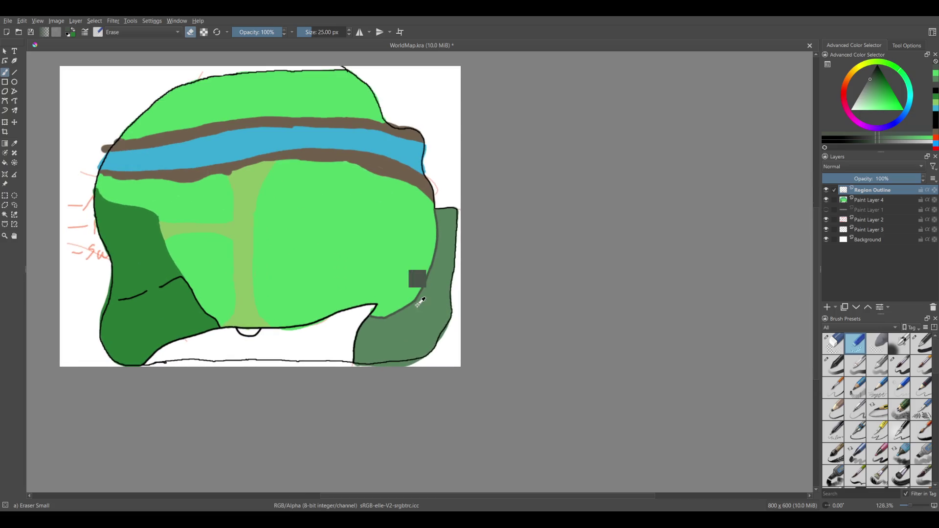
pyautogui.scroll(2, 395, 287)
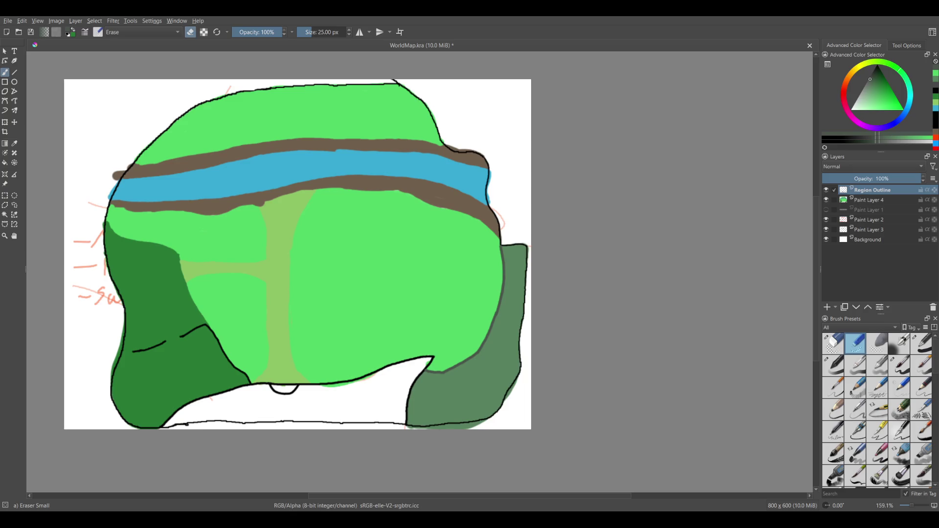
# Recentre the map and switch back to the Basic-2 Opacity brush at 5.39 px.
pyautogui.moveTo(451, 273); pyautogui.dragTo(510, 284)
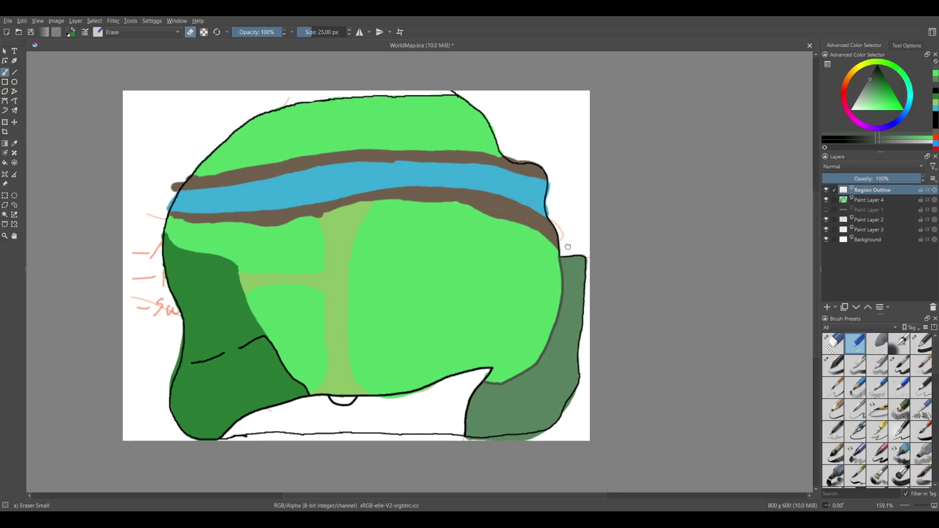
pyautogui.moveTo(568, 246); pyautogui.dragTo(601, 199)
pyautogui.scroll(1, 556, 254)
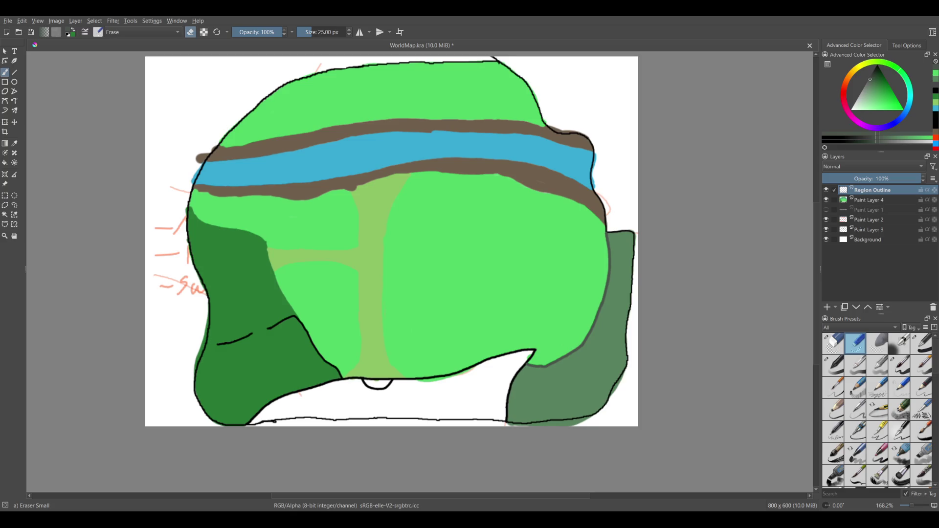
pyautogui.moveTo(334, 254); pyautogui.dragTo(346, 263)
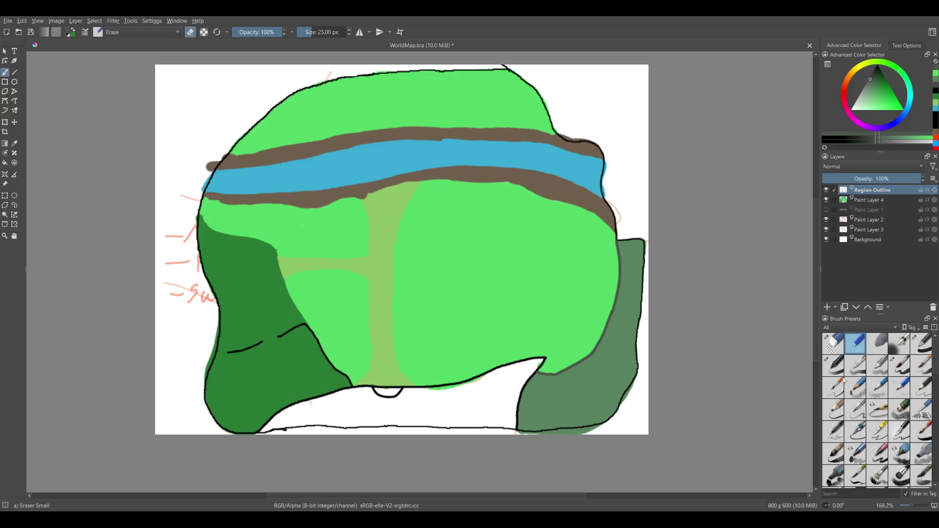
pyautogui.click(832, 363)
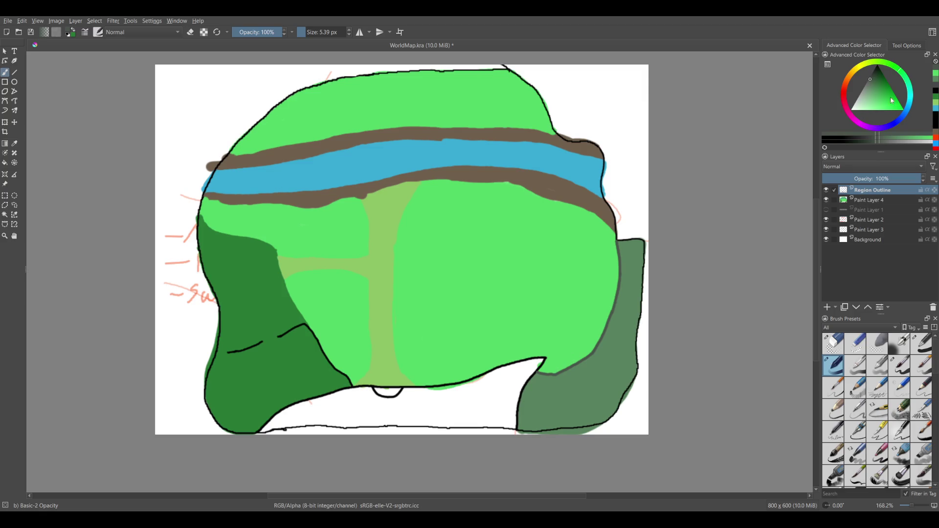
pyautogui.press('d')
pyautogui.moveTo(432, 213); pyautogui.dragTo(420, 230)
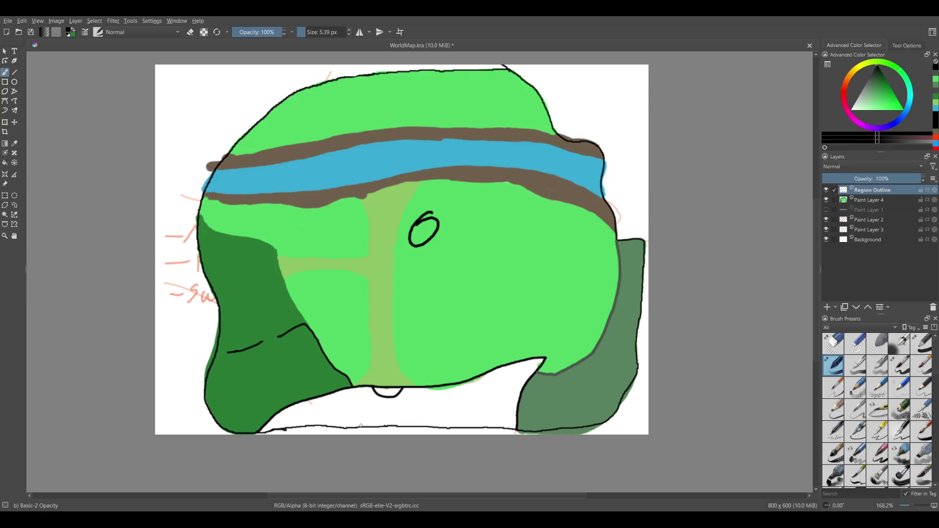
pyautogui.press('[')
pyautogui.hotkey('ctrl', 'z')
pyautogui.moveTo(430, 289)
pyautogui.mouseDown()
pyautogui.moveTo(413, 335)
pyautogui.moveTo(417, 299)
pyautogui.moveTo(415, 314)
pyautogui.mouseUp()
pyautogui.hotkey('ctrl', 'z')
pyautogui.hotkey('ctrl', 'z')
pyautogui.hotkey('ctrl', 'z')
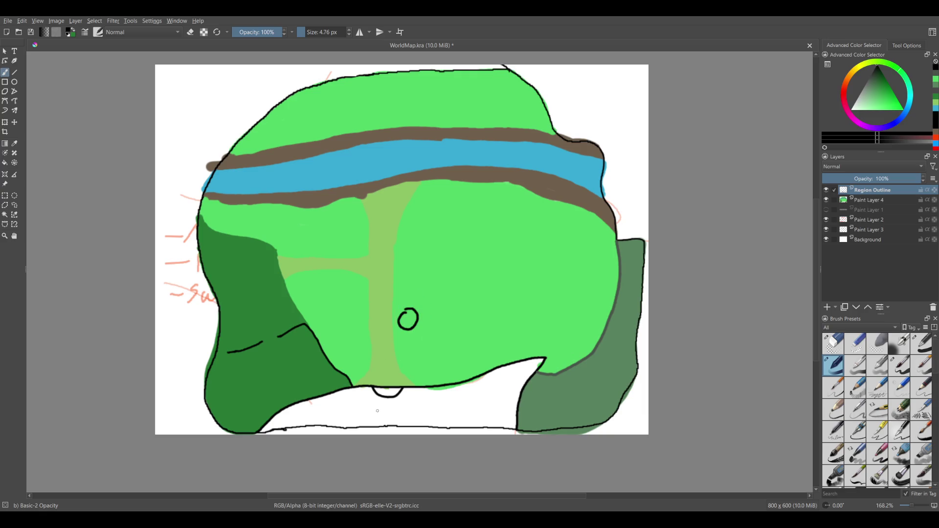
pyautogui.hotkey('ctrl', 'z')
pyautogui.moveTo(411, 308)
pyautogui.mouseDown()
pyautogui.moveTo(413, 328)
pyautogui.moveTo(415, 309)
pyautogui.moveTo(400, 327)
pyautogui.moveTo(405, 305)
pyautogui.mouseUp()
pyautogui.hotkey('ctrl', 'z')
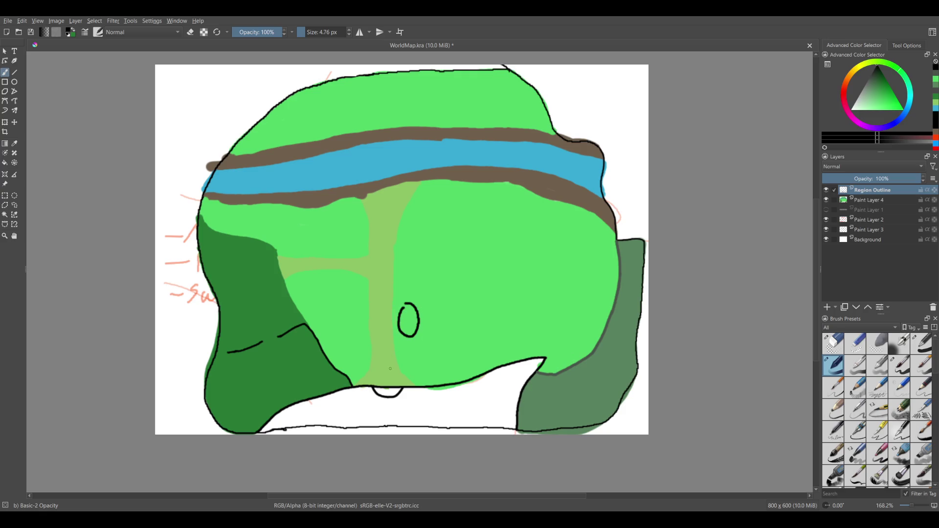
pyautogui.keyDown('ctrl'); pyautogui.scroll(4, 494, 323); pyautogui.keyUp('ctrl')
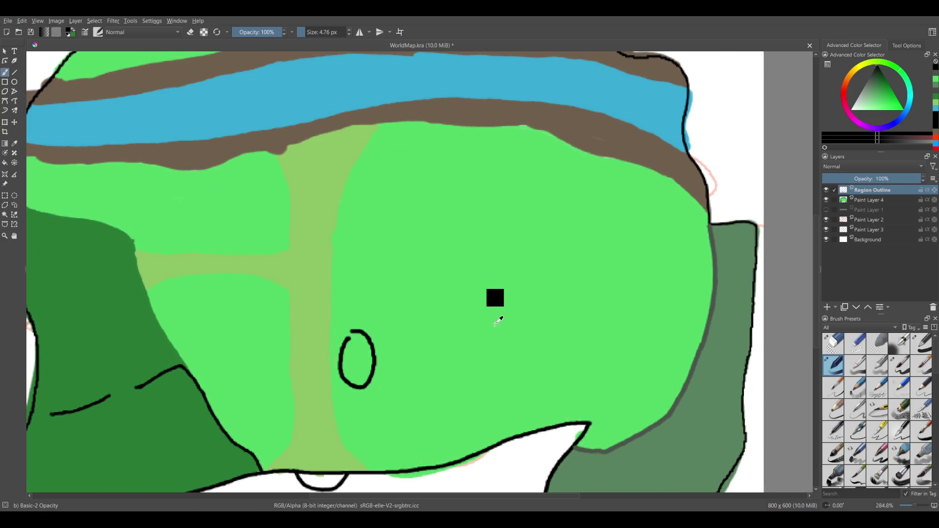
pyautogui.keyDown('ctrl'); pyautogui.scroll(-2, 493, 323); pyautogui.keyUp('ctrl')
pyautogui.keyDown('ctrl'); pyautogui.scroll(-2, 413, 339); pyautogui.keyUp('ctrl')
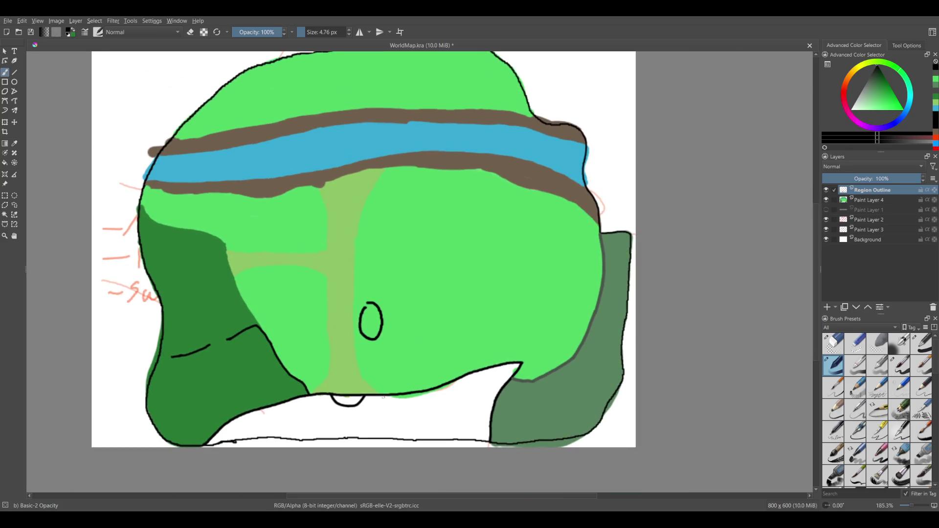
pyautogui.moveTo(347, 394); pyautogui.dragTo(350, 296)
pyautogui.moveTo(342, 290); pyautogui.dragTo(246, 269)
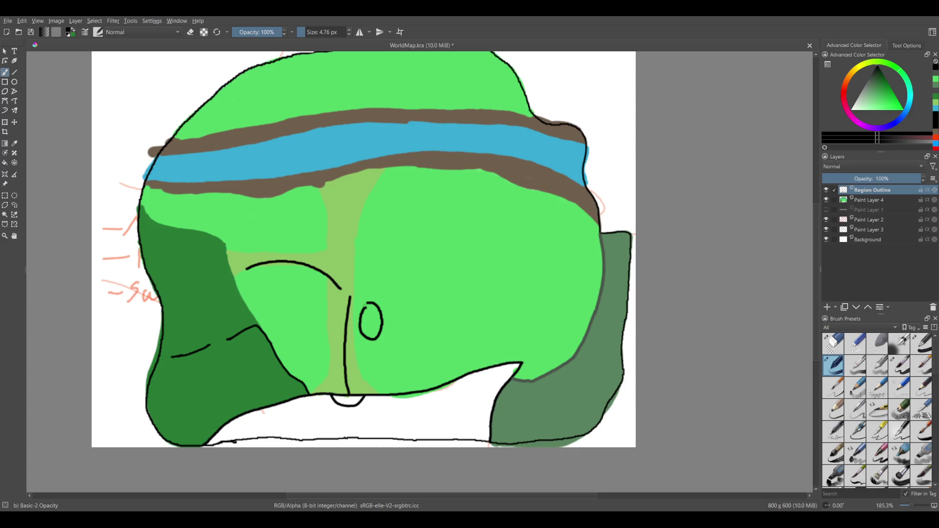
pyautogui.moveTo(366, 304)
pyautogui.mouseDown()
pyautogui.moveTo(397, 283)
pyautogui.moveTo(406, 315)
pyautogui.moveTo(364, 311)
pyautogui.moveTo(379, 316)
pyautogui.moveTo(378, 339)
pyautogui.moveTo(364, 322)
pyautogui.mouseUp()
pyautogui.hotkey('ctrl', 'z')
pyautogui.hotkey('ctrl', 'z')
pyautogui.hotkey('ctrl', 'z')
pyautogui.hotkey('ctrl', 'z')
pyautogui.hotkey('ctrl', 'z')
pyautogui.hotkey('ctrl', 'z')
pyautogui.hotkey('ctrl', 'z')
pyautogui.hotkey('ctrl', 'z')
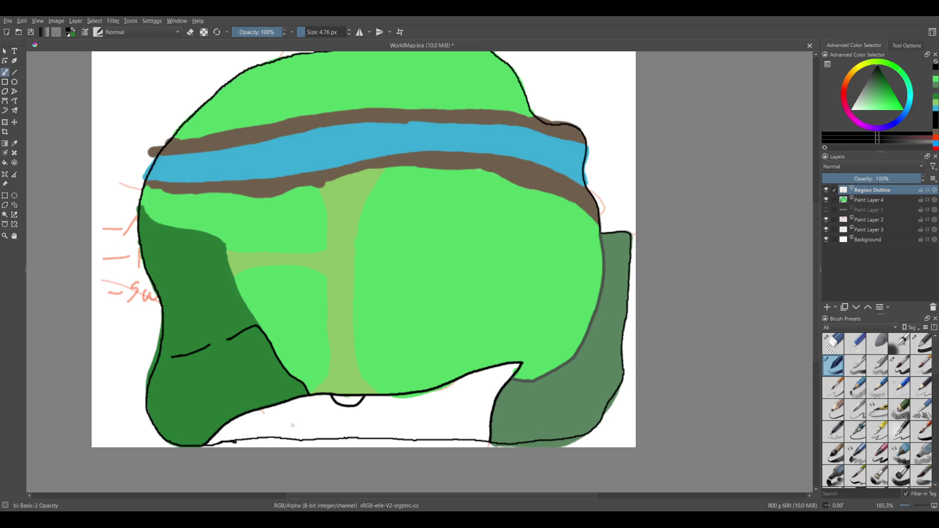
pyautogui.scroll(2, 355, 367)
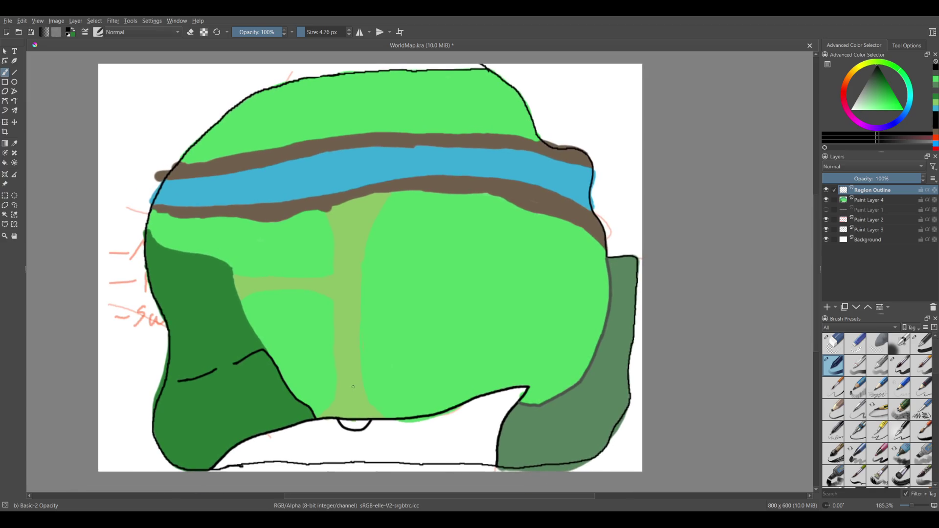
# Draw a black outline around the right dark-green region, then undo it.
pyautogui.moveTo(354, 387); pyautogui.dragTo(344, 375)
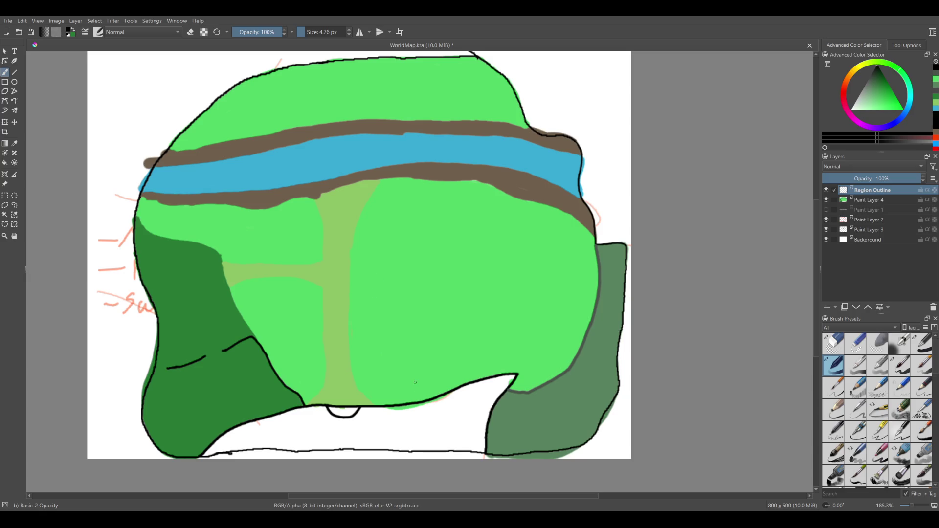
pyautogui.moveTo(415, 383); pyautogui.dragTo(359, 333)
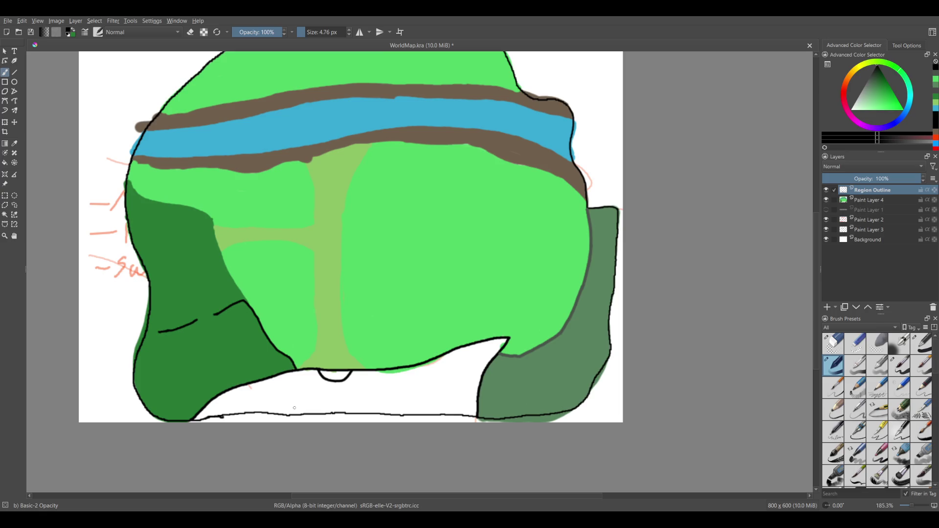
pyautogui.moveTo(504, 188); pyautogui.dragTo(514, 205)
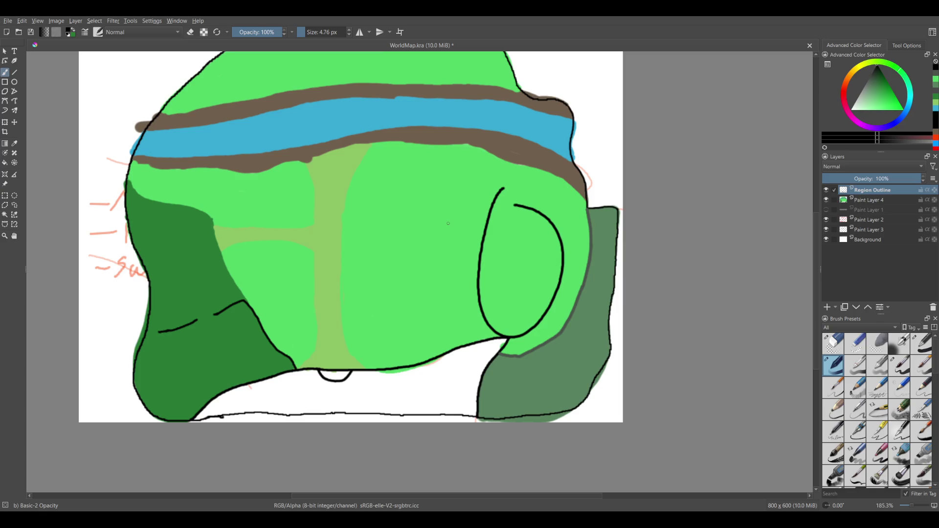
pyautogui.moveTo(594, 207); pyautogui.dragTo(596, 238)
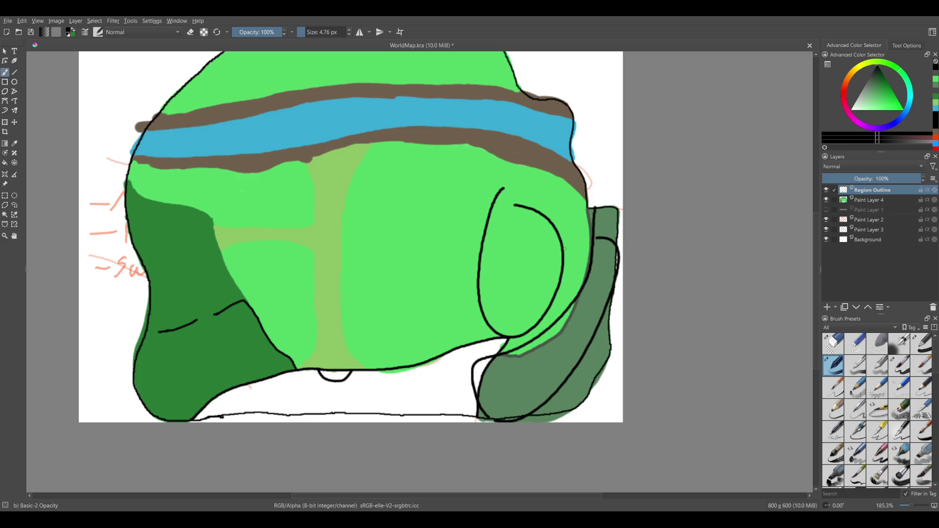
pyautogui.hotkey('ctrl', 'z')
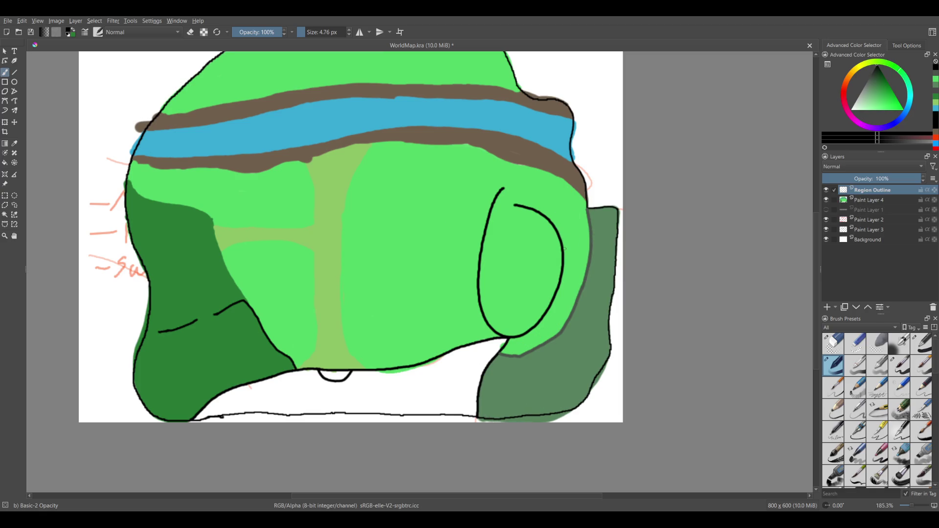
# Raise the brush size to 4.14 px and try a short top-outline stroke, undoing it.
pyautogui.scroll(1, 409, 324)
pyautogui.scroll(-1, 397, 342)
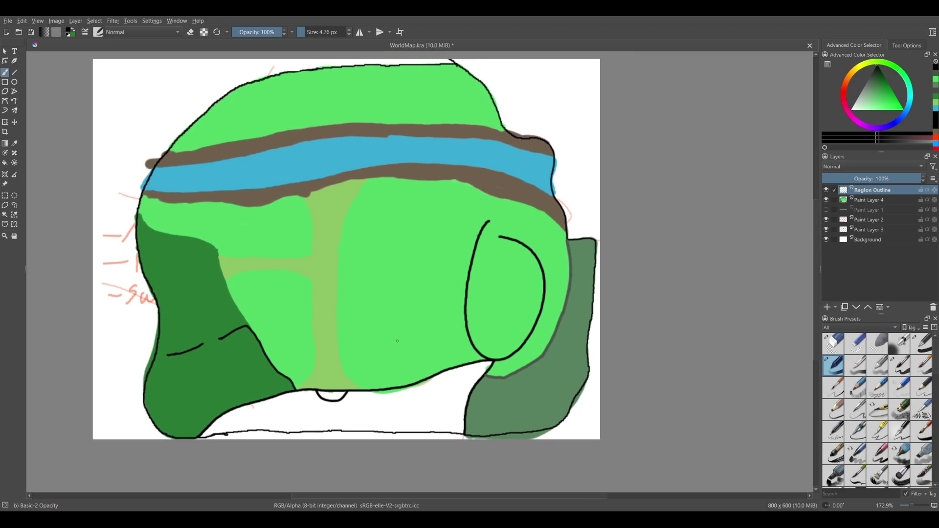
pyautogui.press(']')
pyautogui.scroll(2, 397, 331)
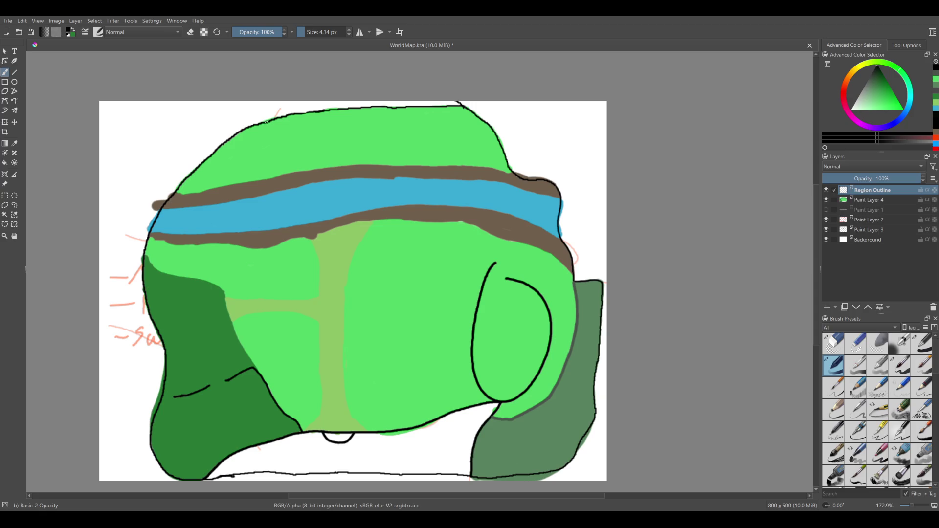
pyautogui.moveTo(264, 123); pyautogui.dragTo(171, 202)
pyautogui.hotkey('ctrl', 'z')
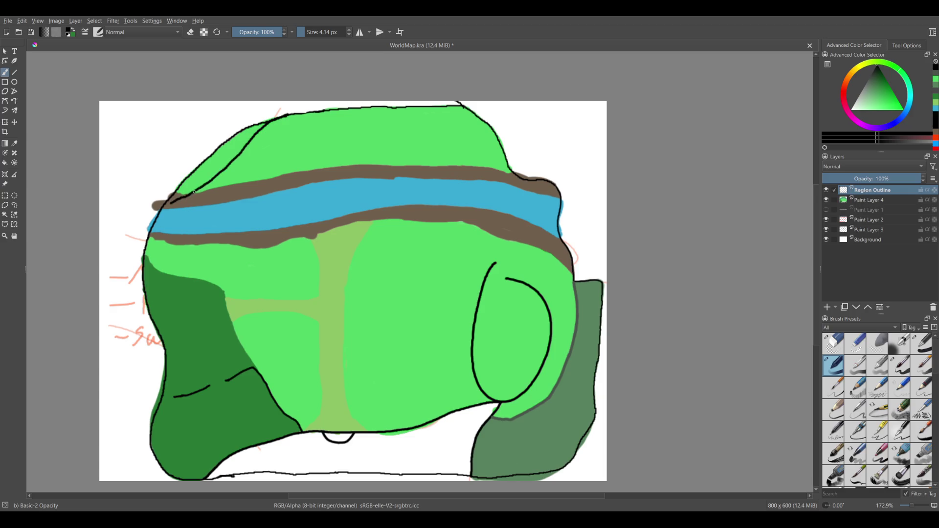
# With a slightly thinner brush, draw the black border from the top outline diagonally across the river.
pyautogui.moveTo(191, 194); pyautogui.dragTo(146, 251)
pyautogui.scroll(5, 147, 235)
pyautogui.hotkey('ctrl', 'z')
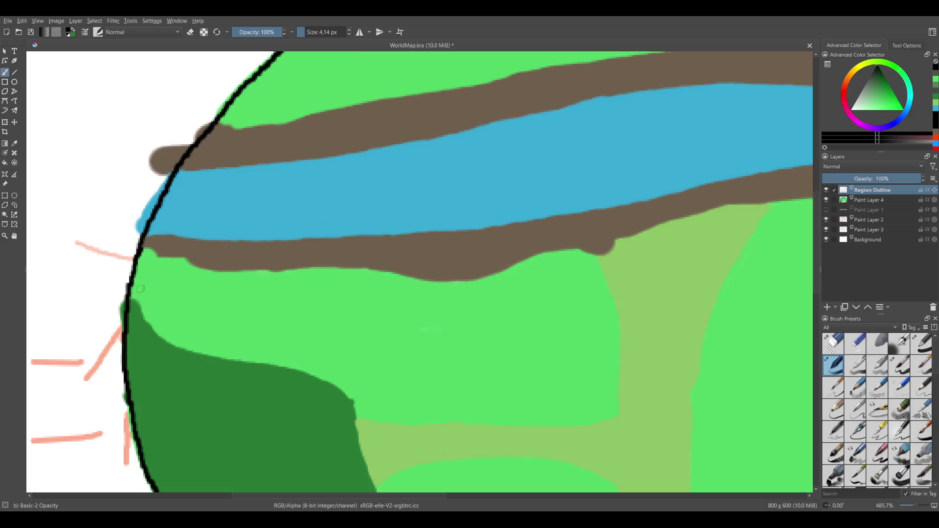
pyautogui.scroll(-2, 606, 197)
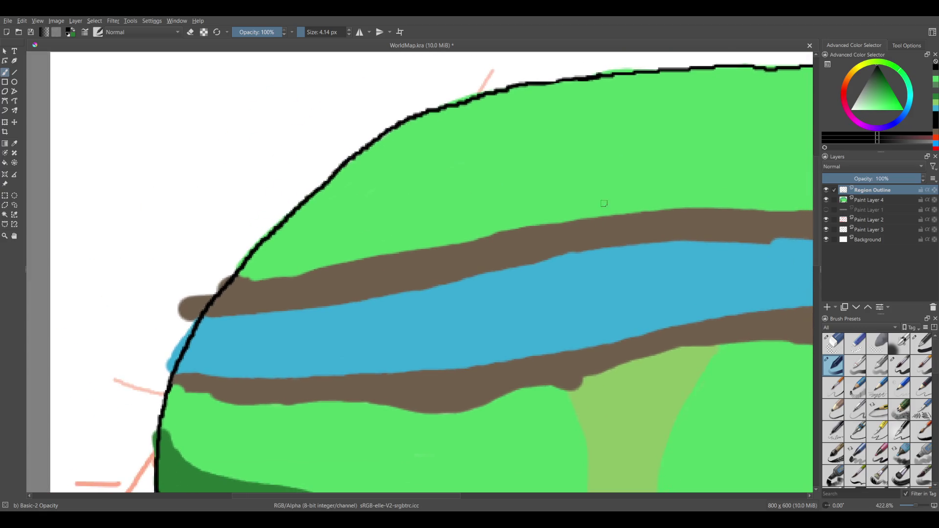
pyautogui.press('[')
pyautogui.moveTo(705, 68)
pyautogui.mouseDown()
pyautogui.moveTo(438, 168)
pyautogui.moveTo(157, 449)
pyautogui.mouseUp()
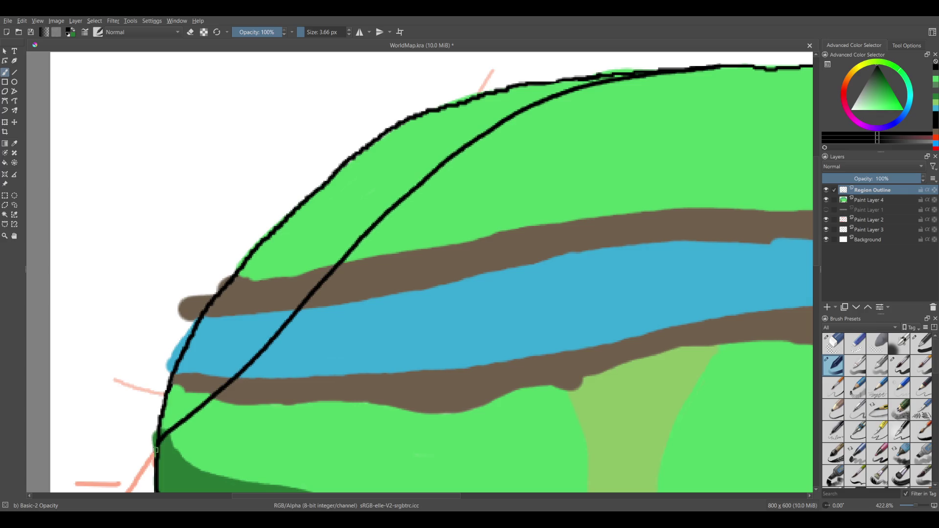
pyautogui.scroll(-5, 157, 449)
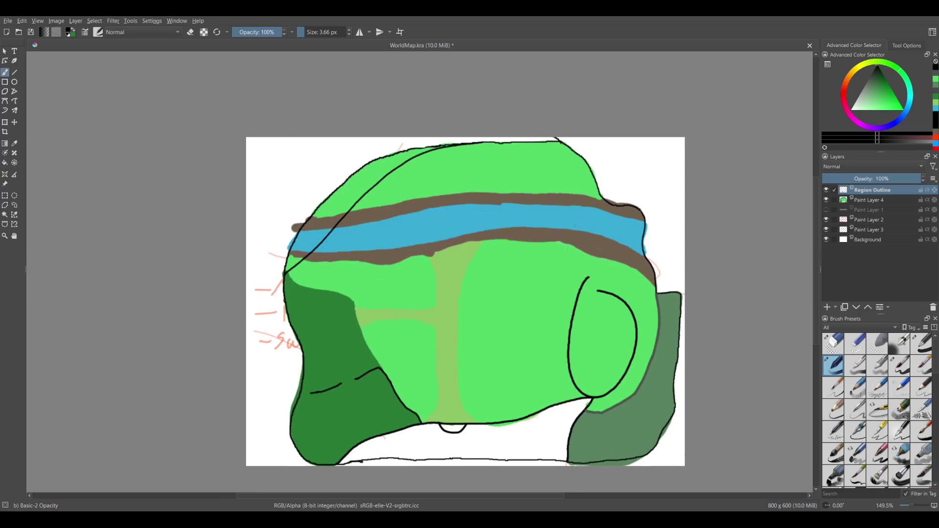
pyautogui.scroll(-5, 498, 344)
pyautogui.scroll(5, 597, 244)
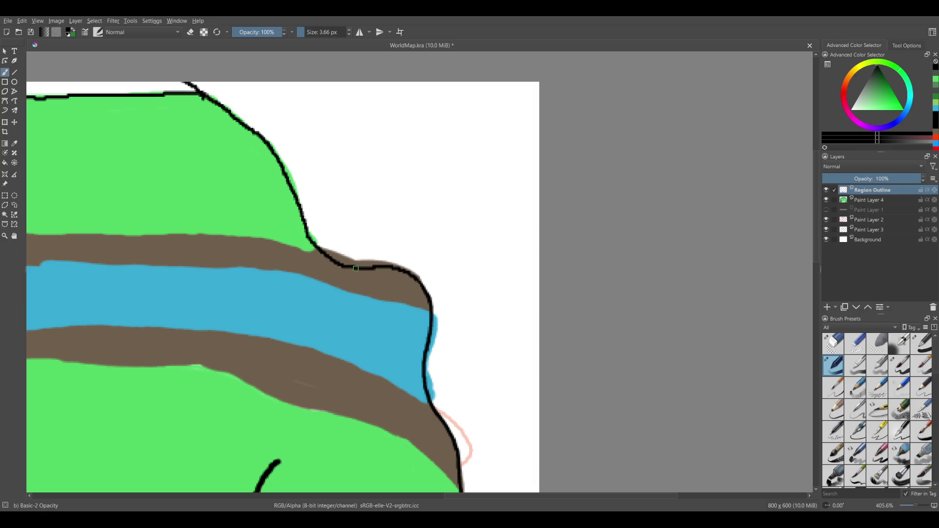
pyautogui.moveTo(359, 269); pyautogui.dragTo(432, 314)
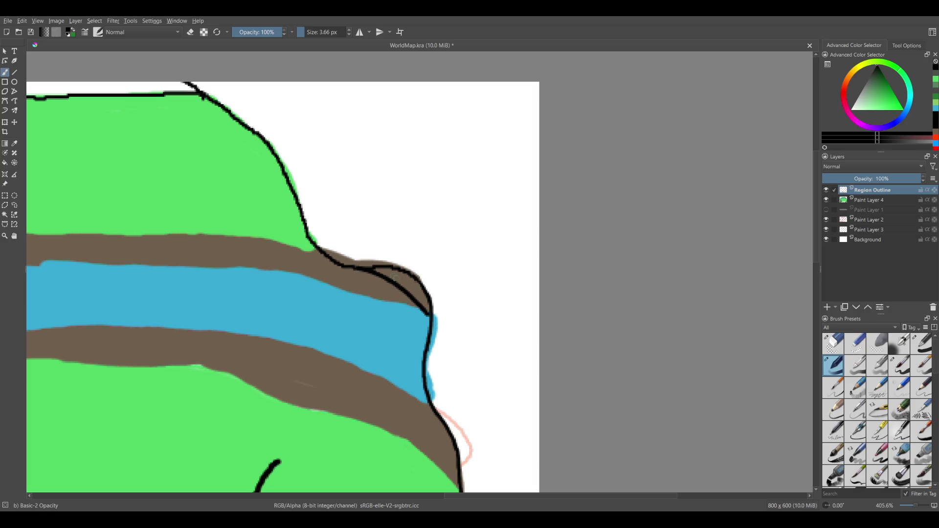
# Erase both halves of the oval outline on the right with the Eraser Small preset.
pyautogui.scroll(-2, 491, 430)
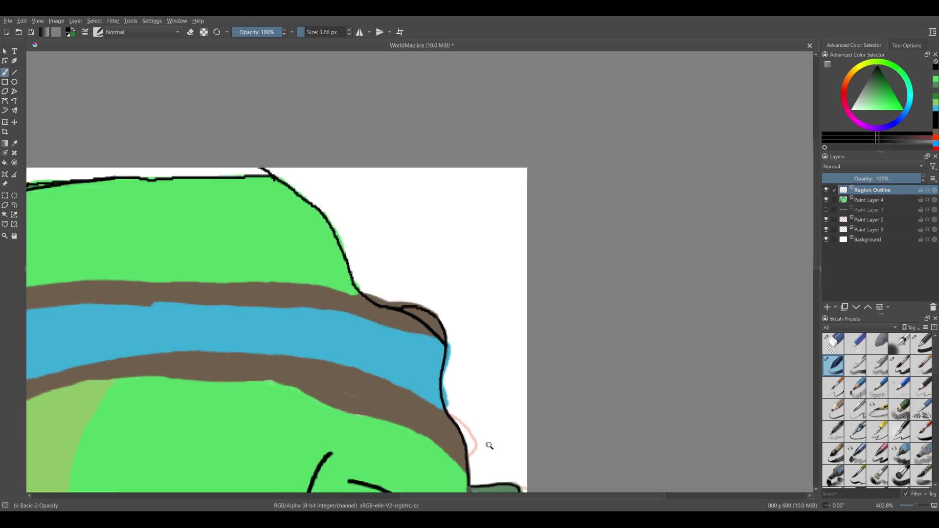
pyautogui.scroll(-1, 491, 441)
pyautogui.scroll(-1, 495, 392)
pyautogui.scroll(-1, 459, 352)
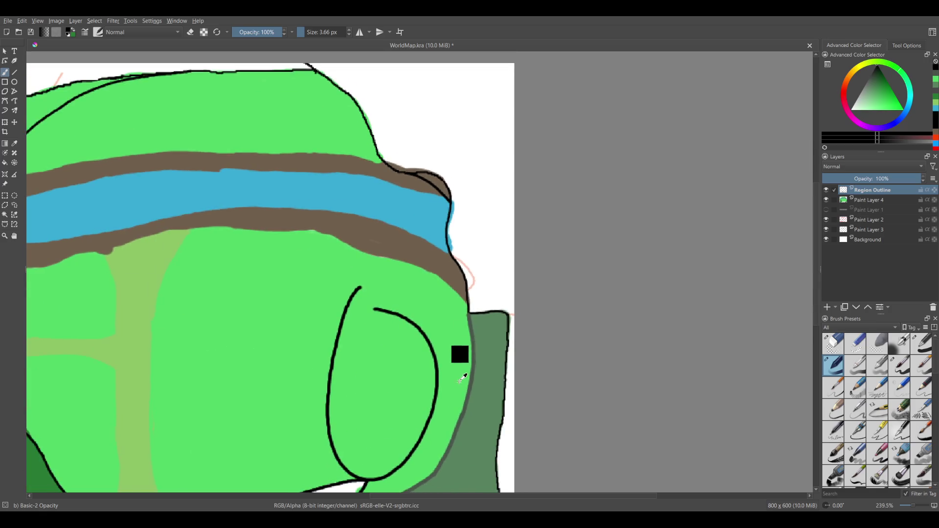
pyautogui.scroll(-1, 456, 401)
pyautogui.scroll(-3, 456, 401)
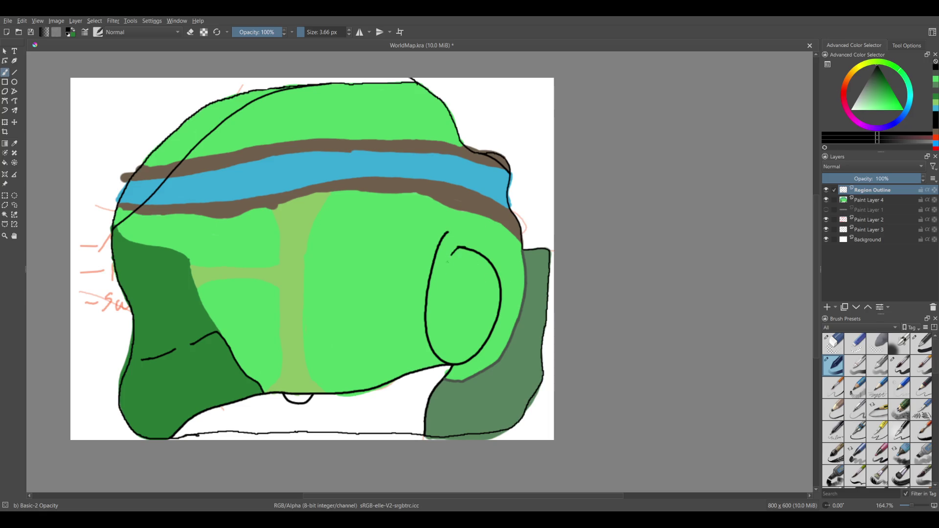
pyautogui.click(855, 344)
pyautogui.moveTo(449, 230); pyautogui.dragTo(444, 359)
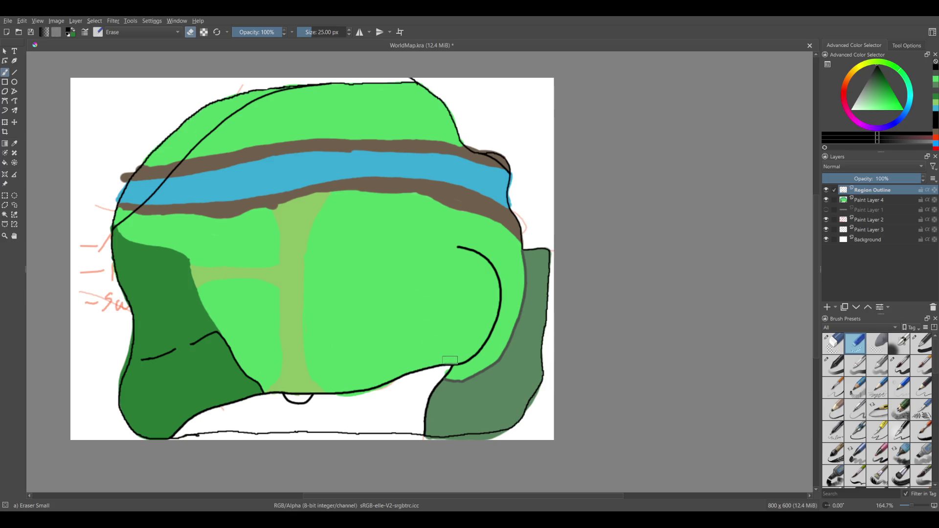
pyautogui.moveTo(458, 248)
pyautogui.mouseDown()
pyautogui.moveTo(494, 328)
pyautogui.moveTo(462, 363)
pyautogui.mouseUp()
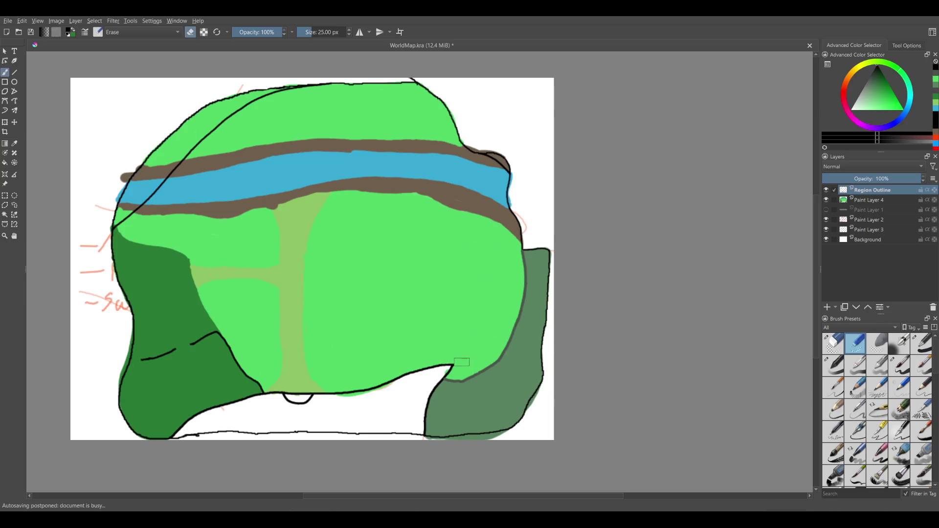
# Back on the Basic-2 brush, trace the black outline from the junction down the left edge.
pyautogui.click(834, 359)
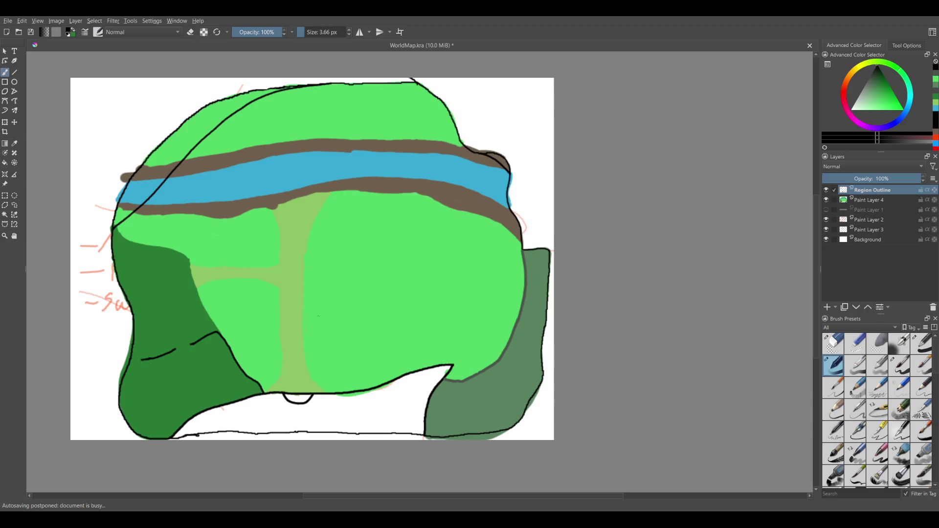
pyautogui.scroll(4, 245, 203)
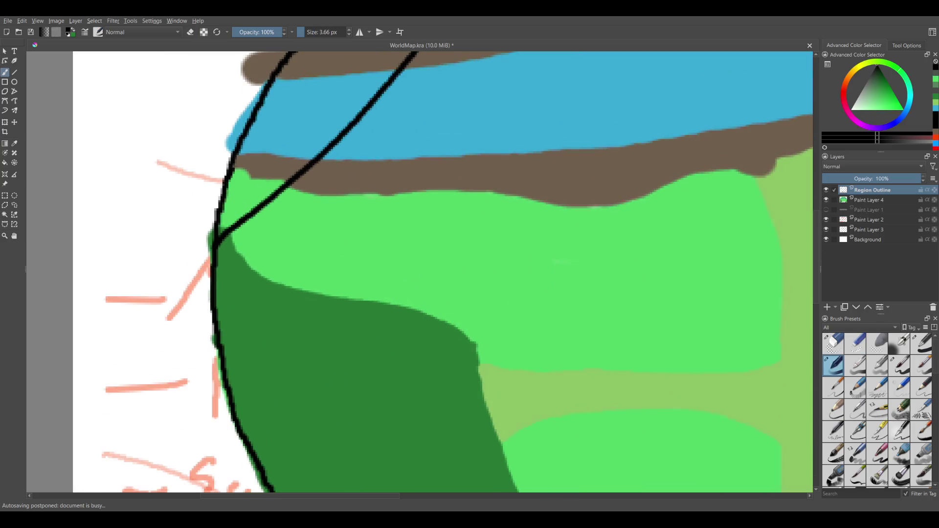
pyautogui.moveTo(242, 220)
pyautogui.mouseDown()
pyautogui.moveTo(217, 300)
pyautogui.moveTo(250, 448)
pyautogui.mouseUp()
pyautogui.scroll(-5, 250, 448)
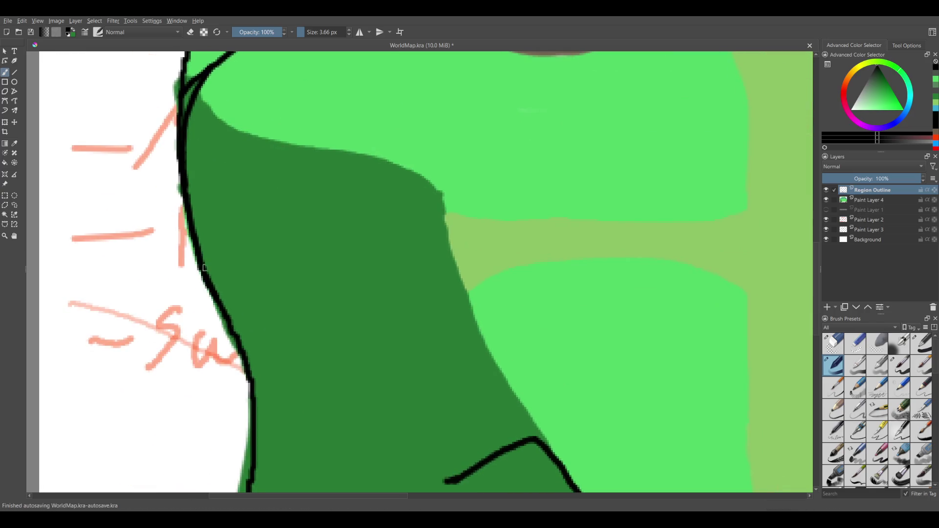
pyautogui.moveTo(215, 299)
pyautogui.mouseDown()
pyautogui.moveTo(255, 406)
pyautogui.moveTo(296, 177)
pyautogui.mouseUp()
pyautogui.keyDown('ctrl'); pyautogui.scroll(-5, 577, 239); pyautogui.keyUp('ctrl')
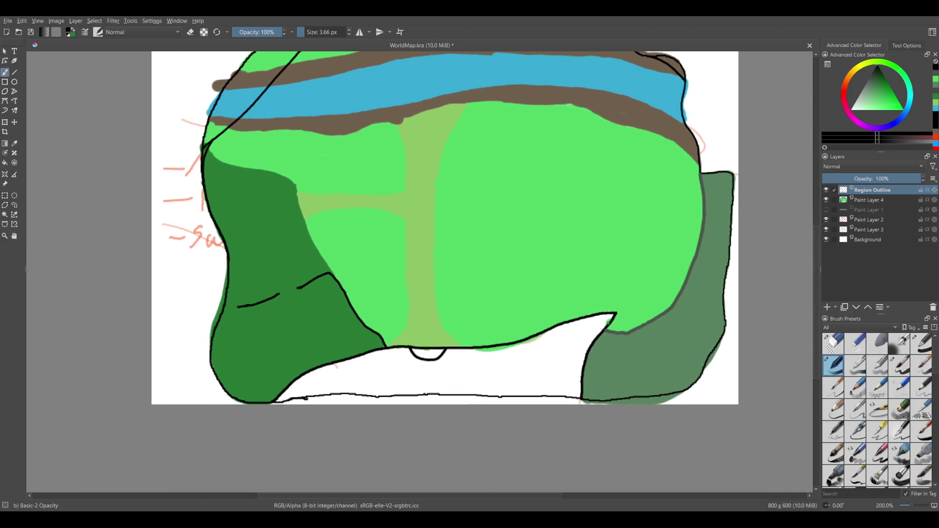
# Draw an arching inner line across the white shark-shaped region at the bottom.
pyautogui.keyDown('ctrl'); pyautogui.scroll(5, 463, 393); pyautogui.keyUp('ctrl')
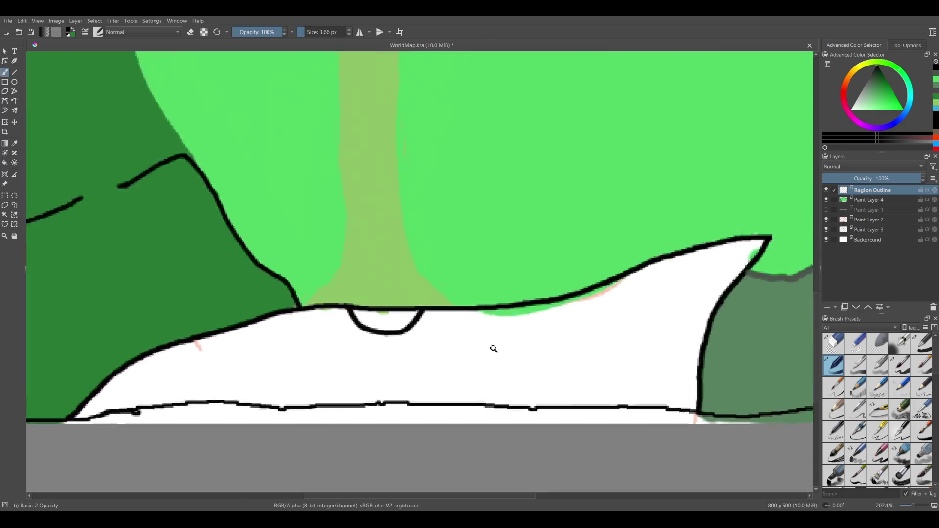
pyautogui.moveTo(550, 361); pyautogui.dragTo(510, 236)
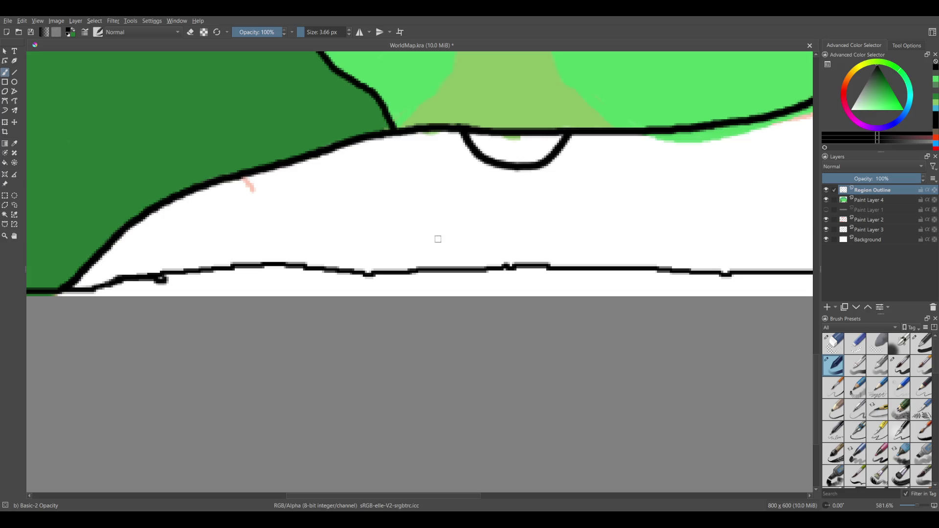
pyautogui.moveTo(411, 220)
pyautogui.mouseDown()
pyautogui.moveTo(714, 231)
pyautogui.moveTo(461, 259)
pyautogui.moveTo(457, 245)
pyautogui.moveTo(659, 208)
pyautogui.moveTo(400, 267)
pyautogui.mouseUp()
pyautogui.hotkey('ctrl', 'z')
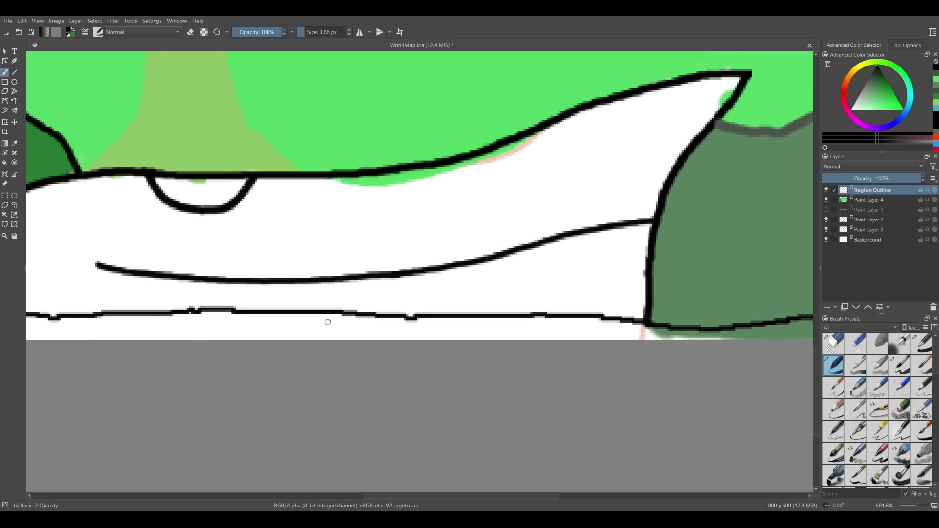
pyautogui.hscroll(-10, 325, 320)
pyautogui.scroll(-3, 401, 192)
pyautogui.moveTo(420, 197); pyautogui.dragTo(120, 205)
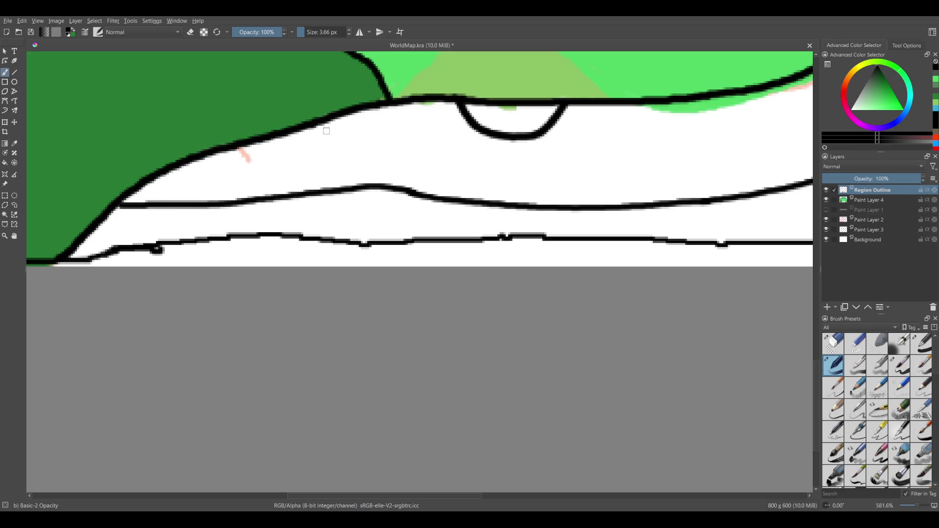
# Add a small mark on the white region's left outline, then load the Eraser Small preset.
pyautogui.moveTo(308, 335); pyautogui.dragTo(262, 440)
pyautogui.scroll(-2, 262, 441)
pyautogui.scroll(-1, 272, 380)
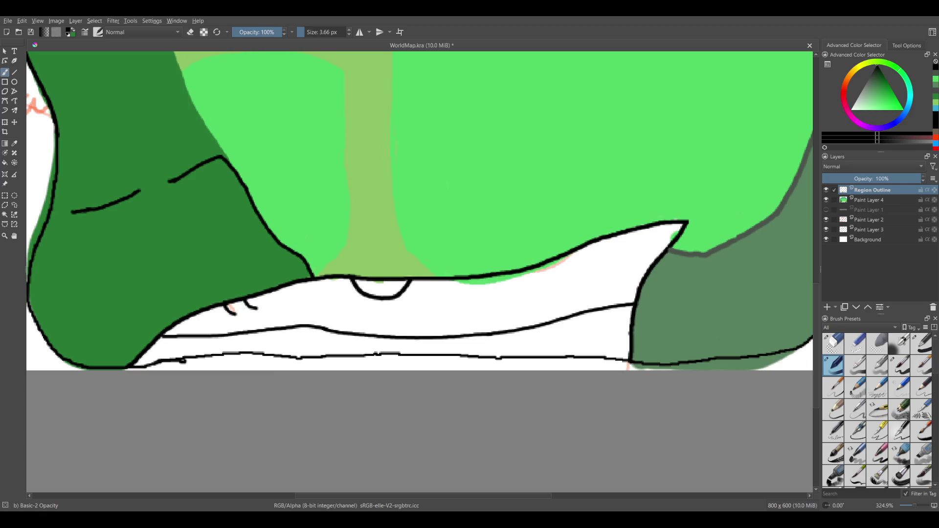
pyautogui.moveTo(248, 301)
pyautogui.mouseDown()
pyautogui.moveTo(231, 306)
pyautogui.moveTo(239, 302)
pyautogui.mouseUp()
pyautogui.moveTo(523, 270); pyautogui.dragTo(556, 295)
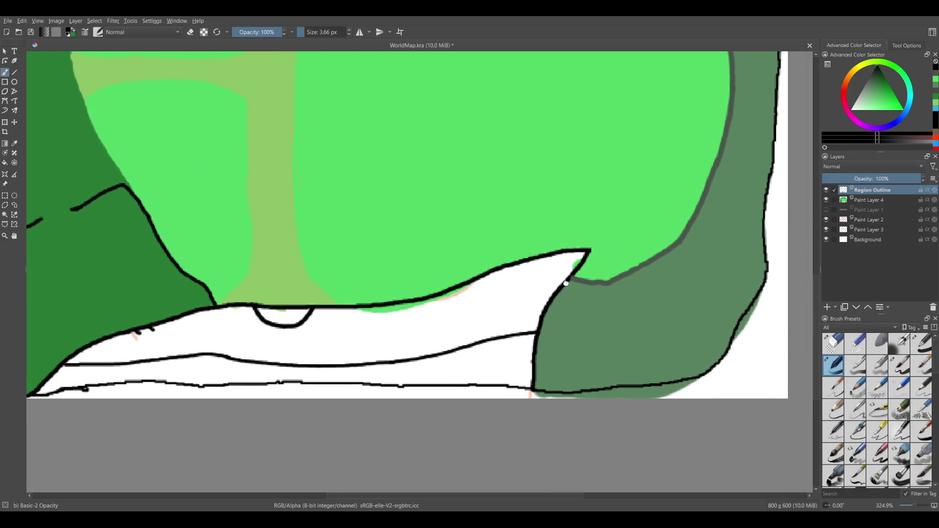
pyautogui.scroll(-1, 570, 270)
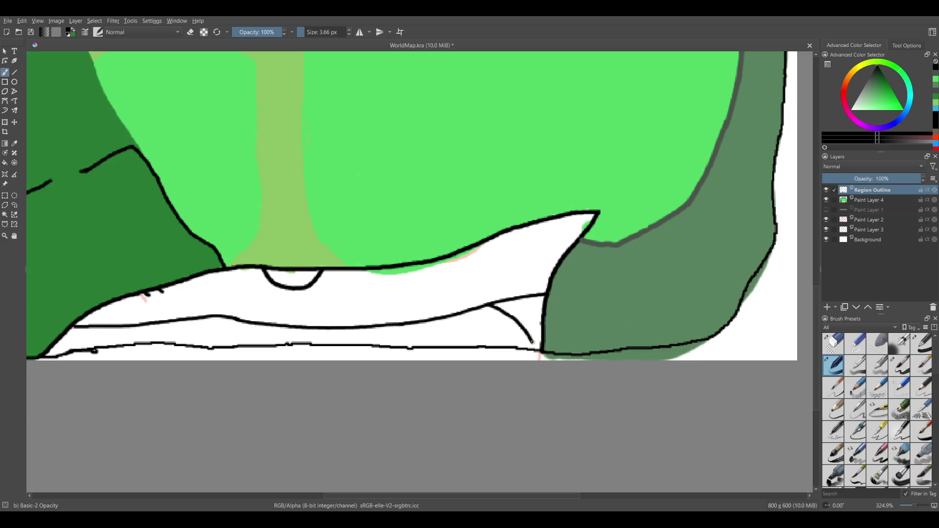
pyautogui.scroll(2, 537, 340)
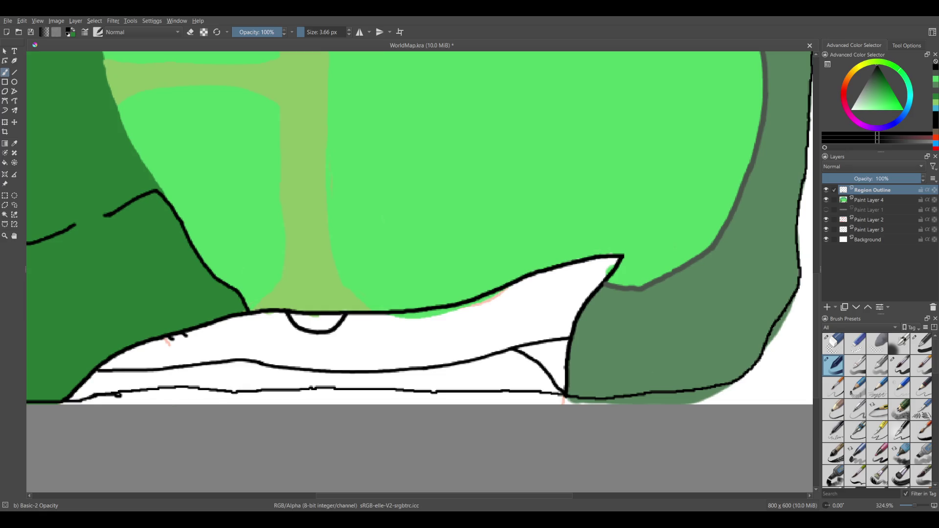
pyautogui.click(838, 347)
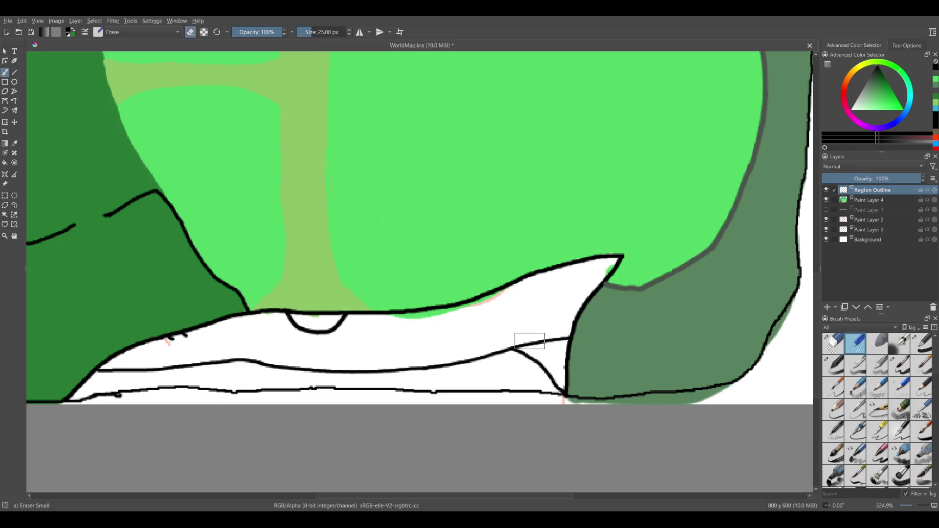
# Erase the right end of the upper inner line and the whole bottom inner line.
pyautogui.moveTo(513, 367)
pyautogui.mouseDown()
pyautogui.moveTo(532, 360)
pyautogui.moveTo(531, 338)
pyautogui.moveTo(561, 331)
pyautogui.mouseUp()
pyautogui.hotkey('ctrl', 'z')
pyautogui.hotkey('ctrl', 'z')
pyautogui.moveTo(559, 332); pyautogui.dragTo(523, 336)
pyautogui.moveTo(527, 393); pyautogui.dragTo(361, 395)
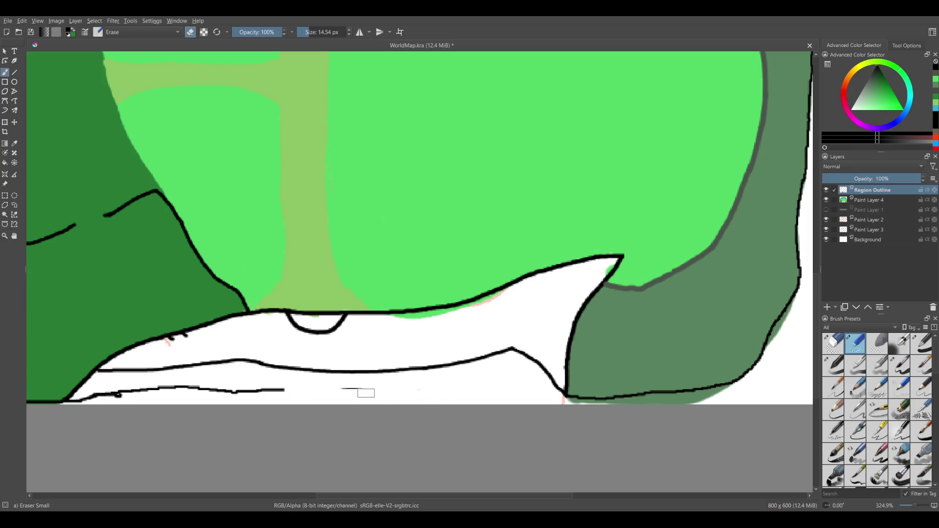
pyautogui.moveTo(361, 394)
pyautogui.mouseDown()
pyautogui.moveTo(142, 391)
pyautogui.moveTo(75, 403)
pyautogui.mouseUp()
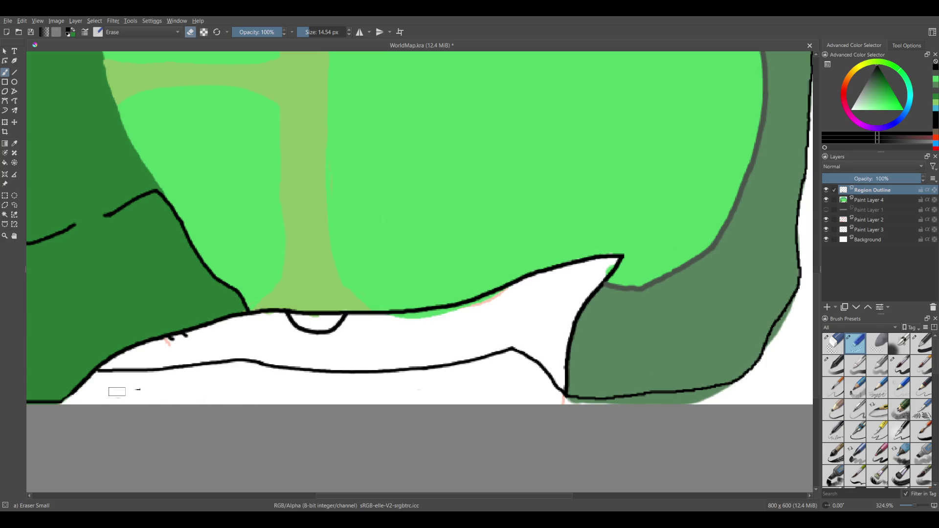
pyautogui.hotkey('ctrl', 'z')
pyautogui.moveTo(164, 389); pyautogui.dragTo(77, 411)
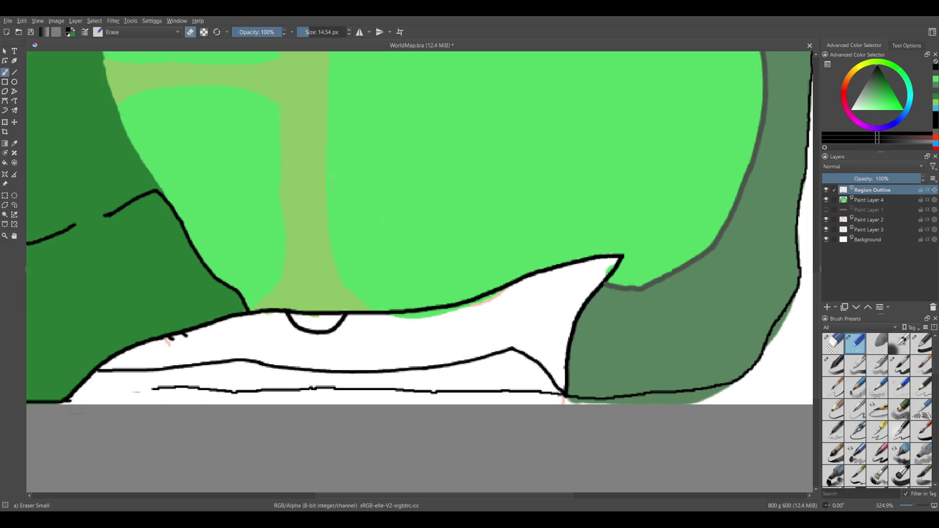
pyautogui.moveTo(132, 393)
pyautogui.mouseDown()
pyautogui.moveTo(528, 391)
pyautogui.moveTo(557, 403)
pyautogui.mouseUp()
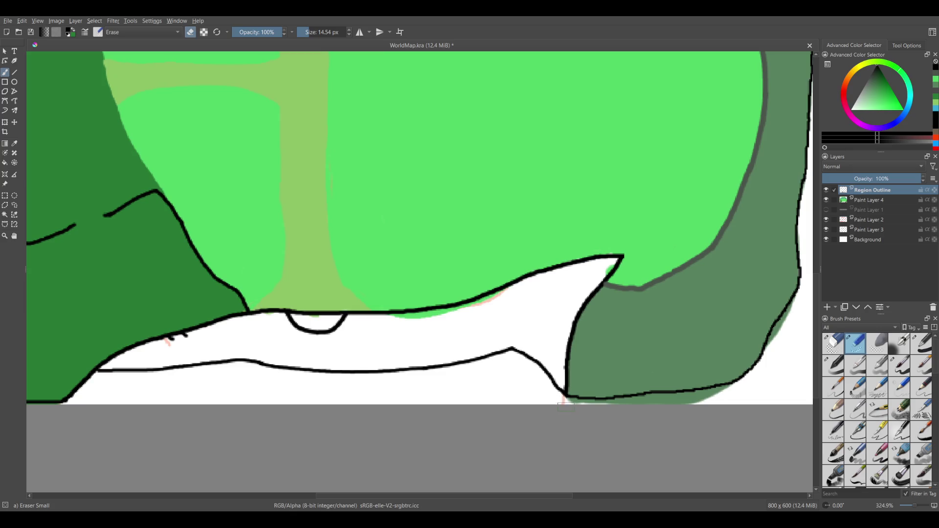
# Return to the Basic-2 Opacity brush, now at 3.66 px.
pyautogui.scroll(-3, 314, 367)
pyautogui.hscroll(-3, 313, 367)
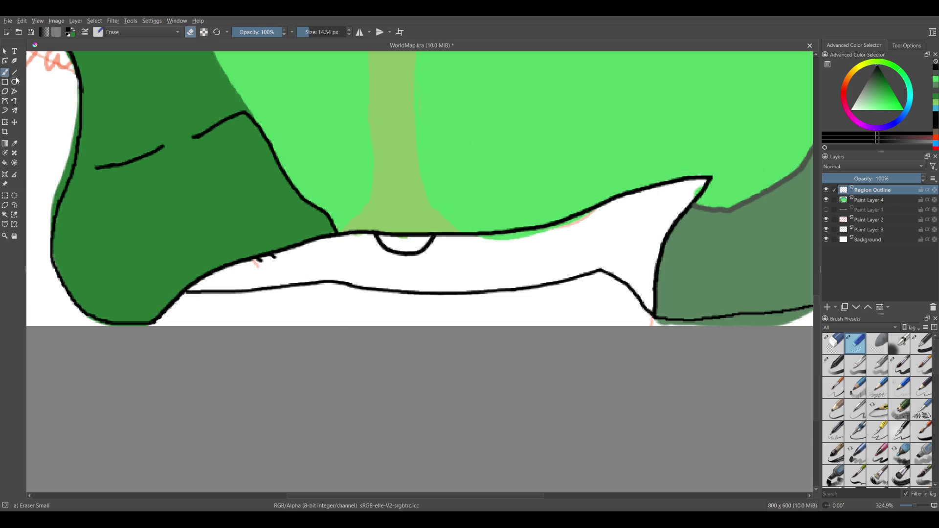
pyautogui.click(834, 365)
pyautogui.scroll(2, 304, 262)
# Try an inner body line and fin strokes on the shark, undoing each attempt.
pyautogui.scroll(2, 236, 232)
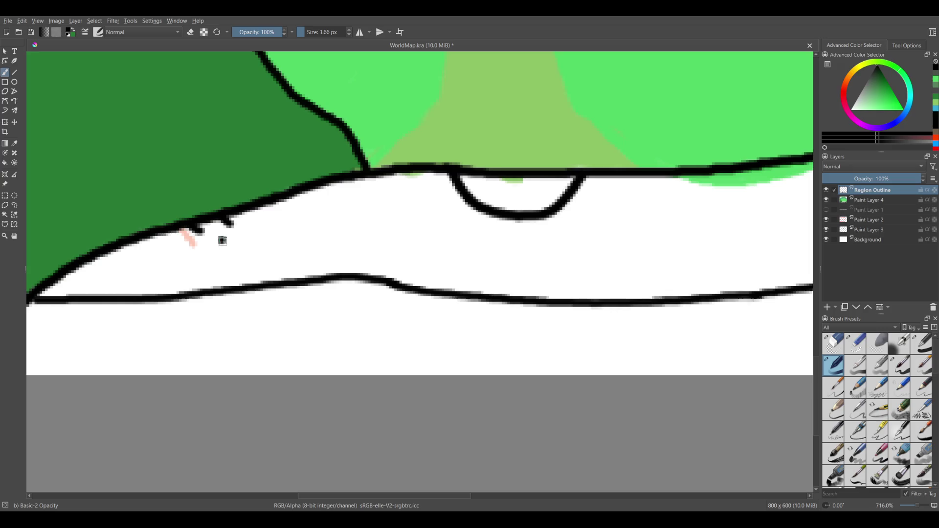
pyautogui.moveTo(223, 240); pyautogui.dragTo(405, 241)
pyautogui.moveTo(284, 331); pyautogui.dragTo(491, 242)
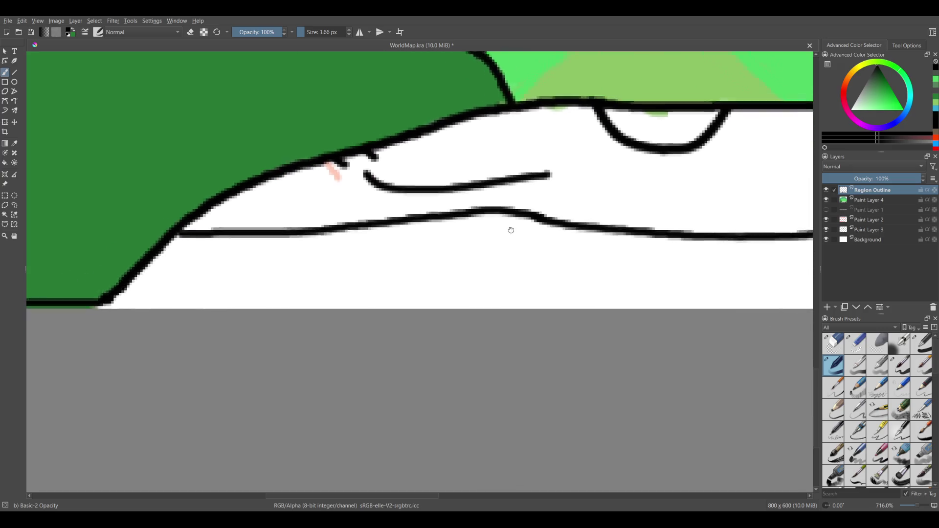
pyautogui.hotkey('ctrl', 'z')
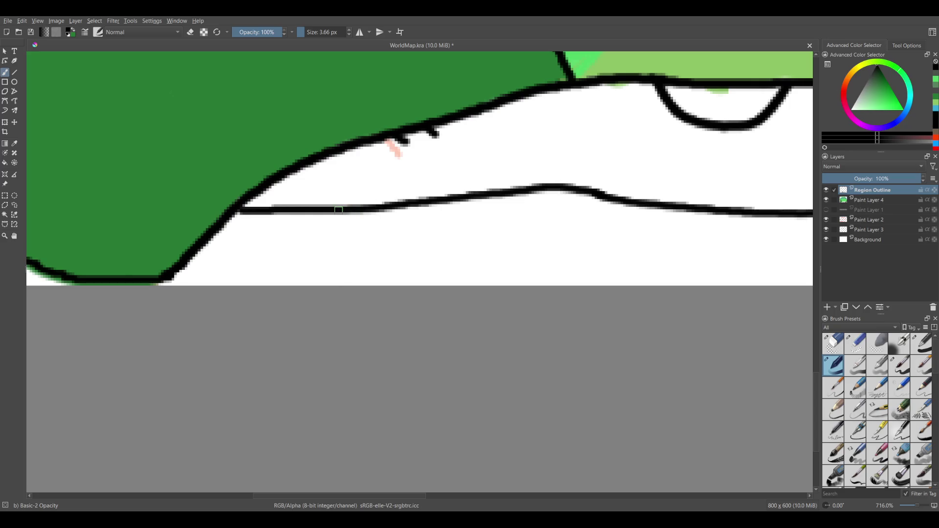
pyautogui.moveTo(338, 209); pyautogui.dragTo(344, 264)
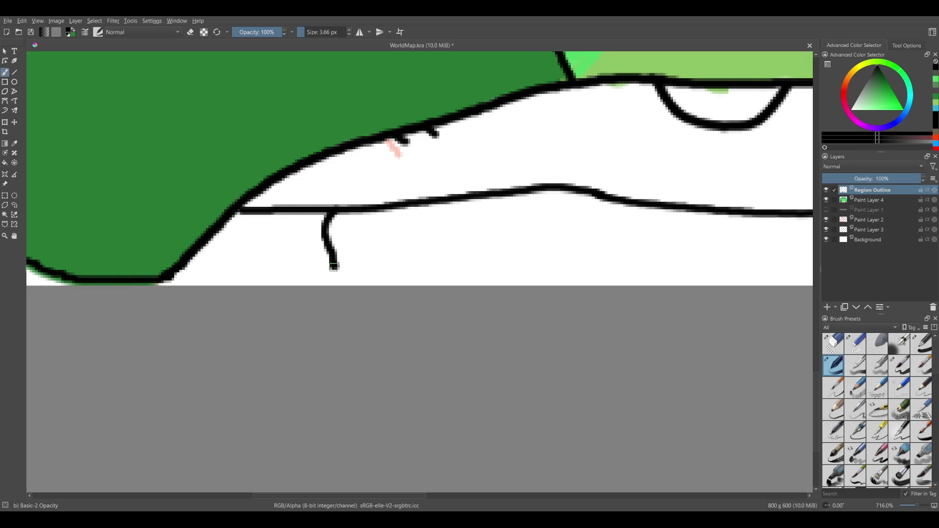
pyautogui.hotkey('ctrl', 'z')
pyautogui.moveTo(324, 209)
pyautogui.mouseDown()
pyautogui.moveTo(319, 220)
pyautogui.moveTo(372, 260)
pyautogui.mouseUp()
pyautogui.hotkey('ctrl', 'z')
# Draw a rounded fin loop at the shark's lower left after several undone tries.
pyautogui.moveTo(320, 208); pyautogui.dragTo(318, 225)
pyautogui.hotkey('ctrl', 'z')
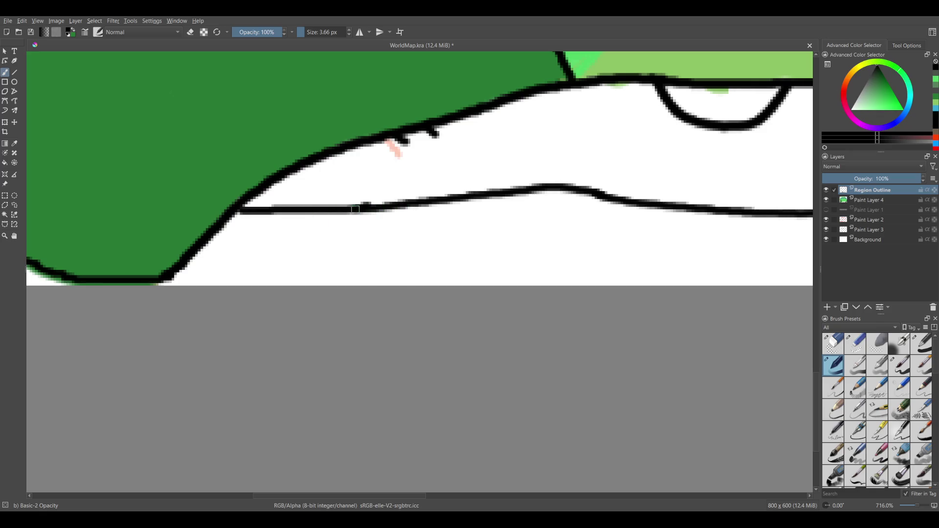
pyautogui.moveTo(326, 211); pyautogui.dragTo(312, 416)
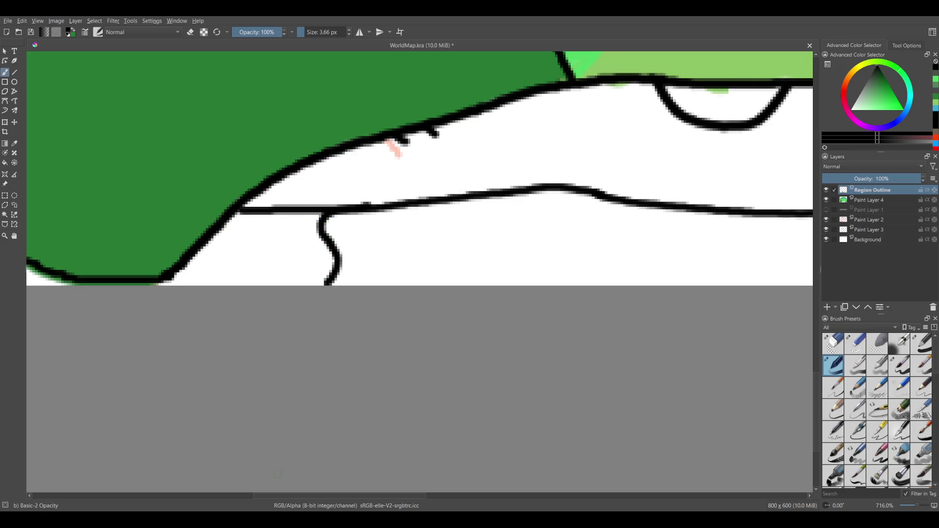
pyautogui.hotkey('ctrl', 'z')
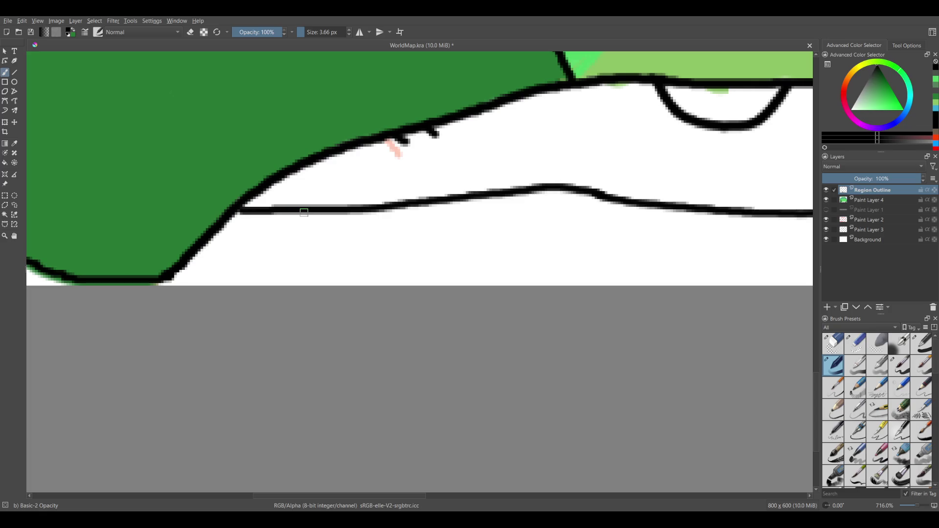
pyautogui.moveTo(305, 212)
pyautogui.mouseDown()
pyautogui.moveTo(337, 277)
pyautogui.moveTo(309, 282)
pyautogui.mouseUp()
pyautogui.hotkey('ctrl', 'z')
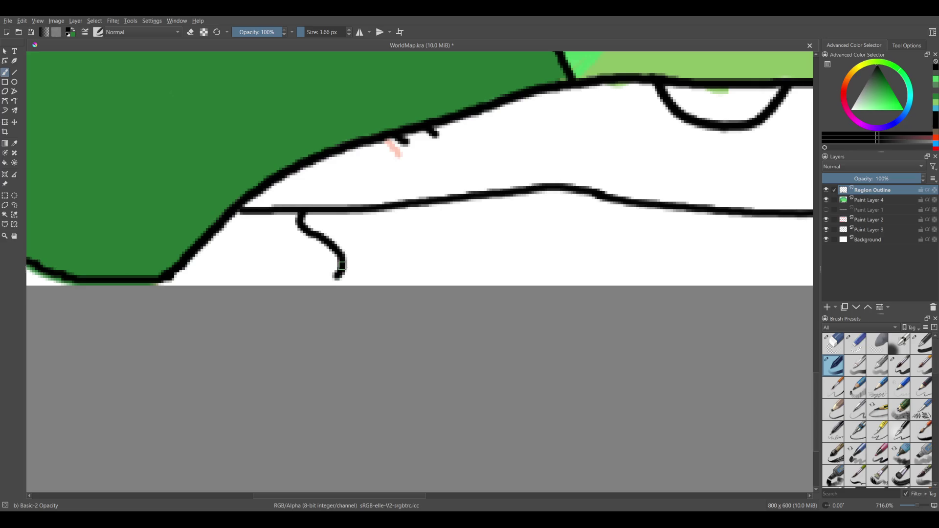
pyautogui.hotkey('ctrl', 'z')
pyautogui.moveTo(301, 212)
pyautogui.mouseDown()
pyautogui.moveTo(273, 277)
pyautogui.moveTo(178, 268)
pyautogui.mouseUp()
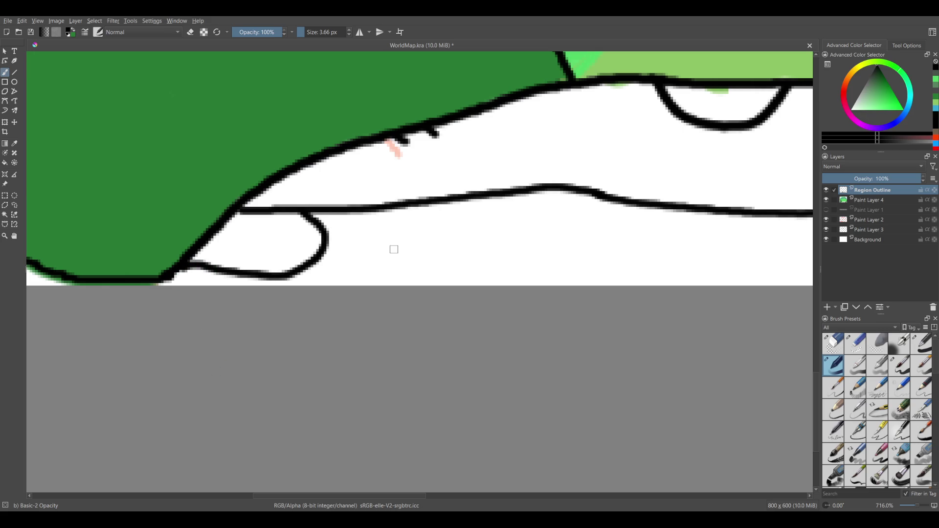
# Paint a short dashed line below the small arc, discarding a wavy line.
pyautogui.scroll(-1, 394, 250)
pyautogui.moveTo(604, 231)
pyautogui.mouseDown()
pyautogui.moveTo(432, 263)
pyautogui.moveTo(308, 254)
pyautogui.mouseUp()
pyautogui.moveTo(137, 221); pyautogui.dragTo(342, 226)
pyautogui.moveTo(688, 182); pyautogui.dragTo(576, 217)
pyautogui.hotkey('ctrl', 'z')
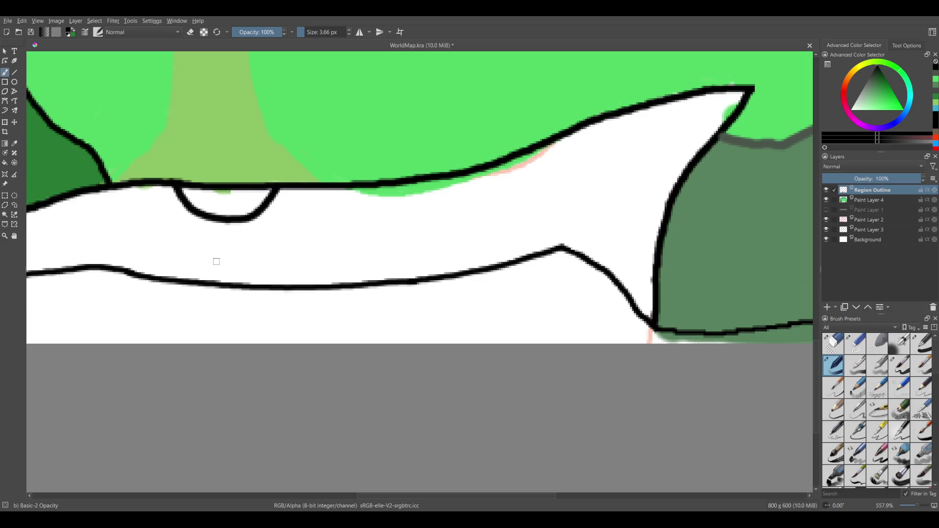
pyautogui.moveTo(240, 226); pyautogui.dragTo(239, 263)
pyautogui.hotkey('ctrl', 'z')
pyautogui.hotkey('ctrl', 'z')
pyautogui.hotkey('ctrl', 'z')
pyautogui.moveTo(223, 226); pyautogui.dragTo(223, 234)
pyautogui.scroll(-3, 214, 252)
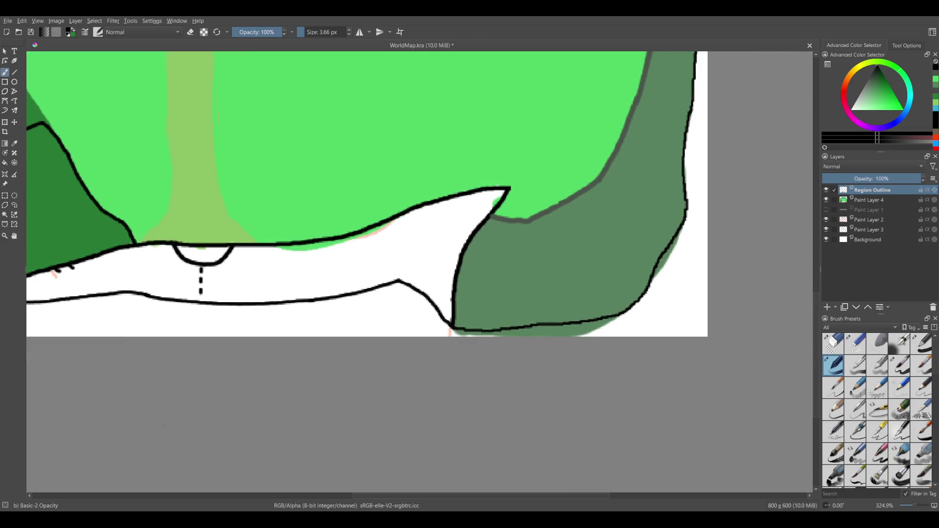
# Draw an eye near the shark's pointed right end, then undo it.
pyautogui.moveTo(162, 426); pyautogui.dragTo(424, 233)
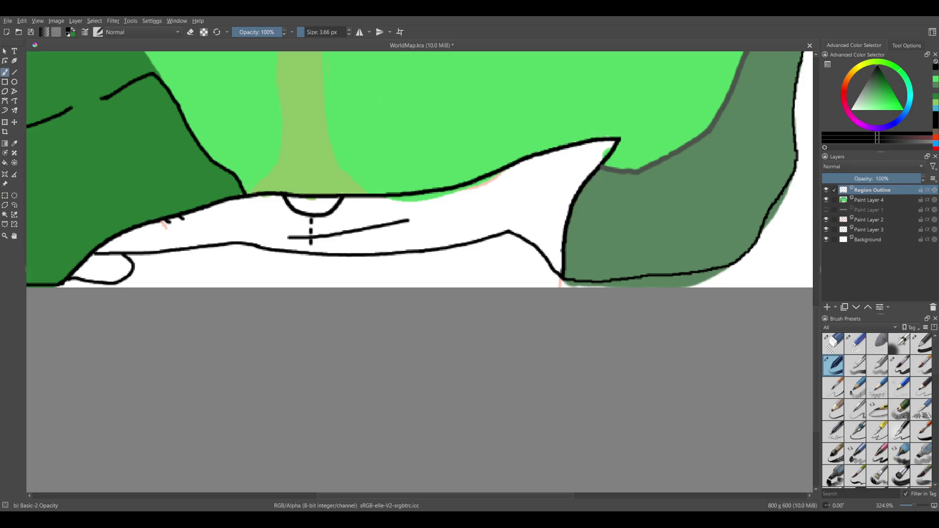
pyautogui.scroll(2, 615, 203)
pyautogui.scroll(1, 403, 354)
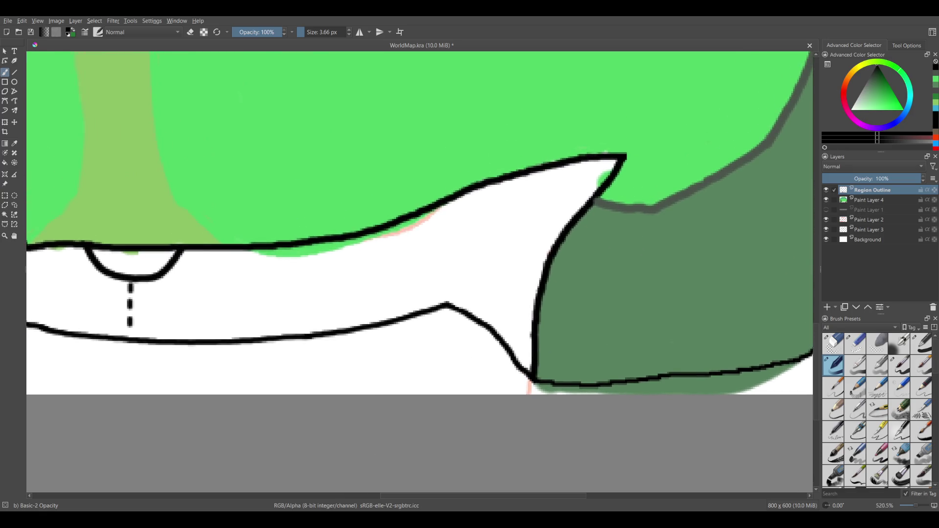
pyautogui.scroll(1, 405, 377)
pyautogui.scroll(1, 408, 398)
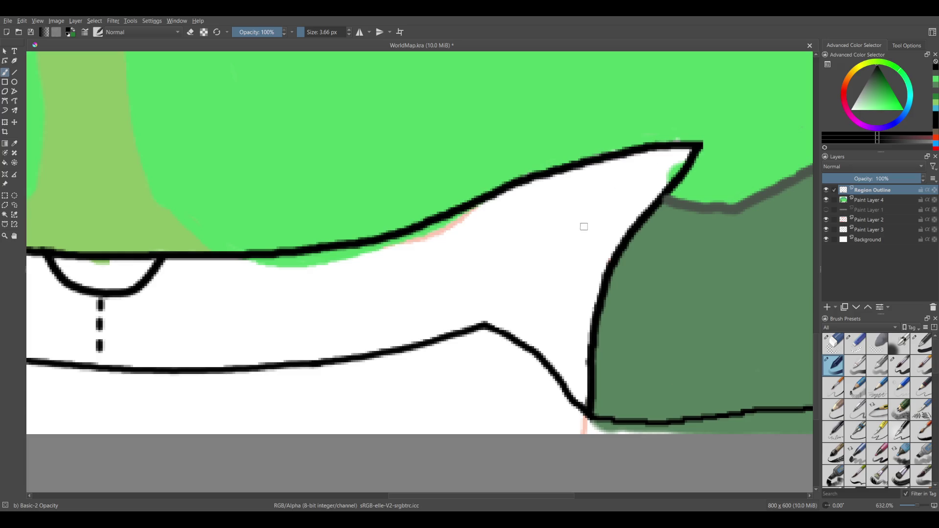
pyautogui.moveTo(618, 174); pyautogui.dragTo(614, 179)
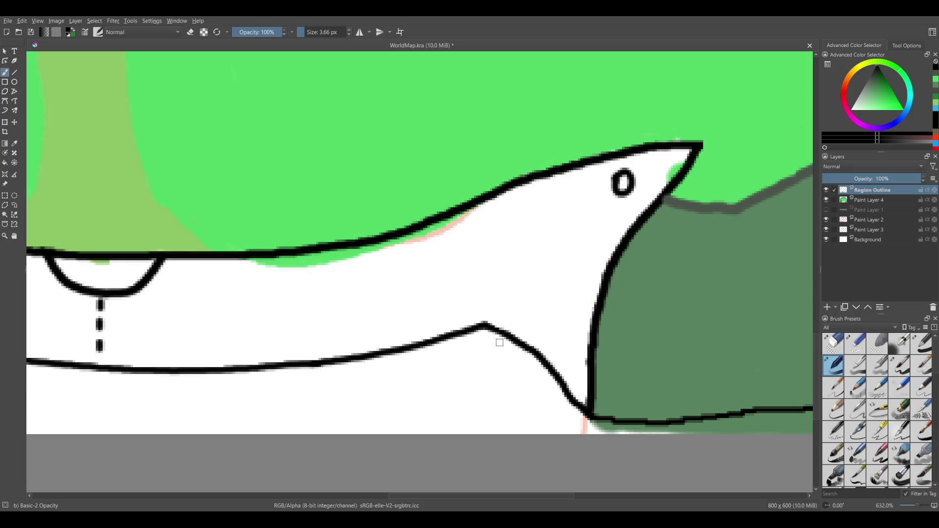
pyautogui.hotkey('ctrl', 'z')
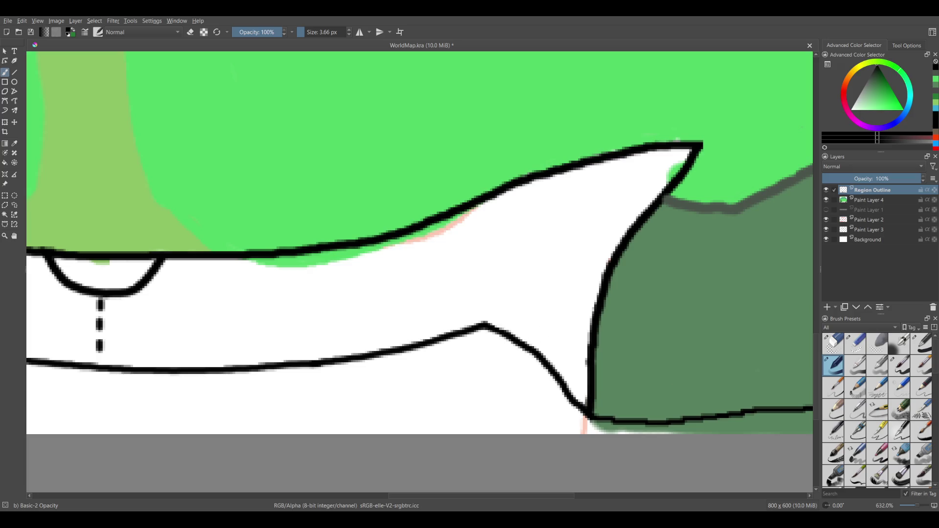
# Select Paint Layer 4 and choose a medium grey colour.
pyautogui.scroll(-5, 538, 234)
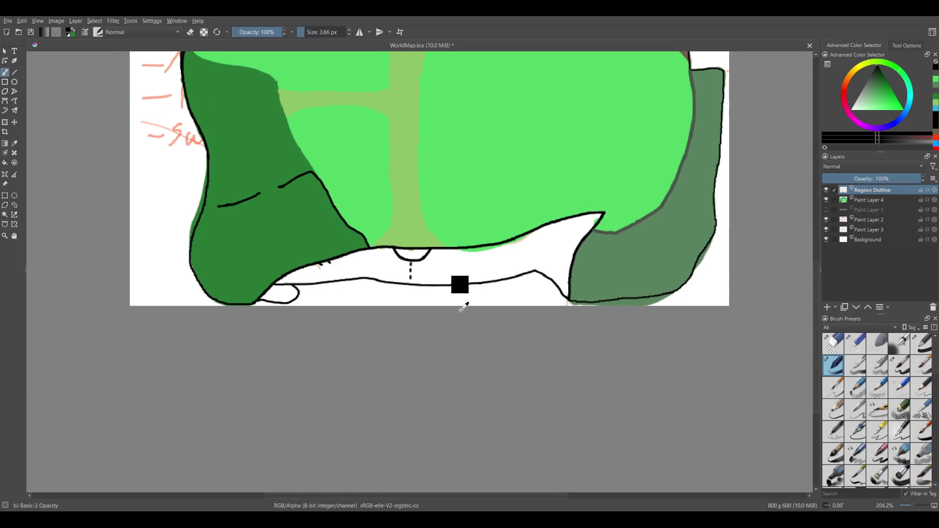
pyautogui.moveTo(500, 256); pyautogui.dragTo(459, 286)
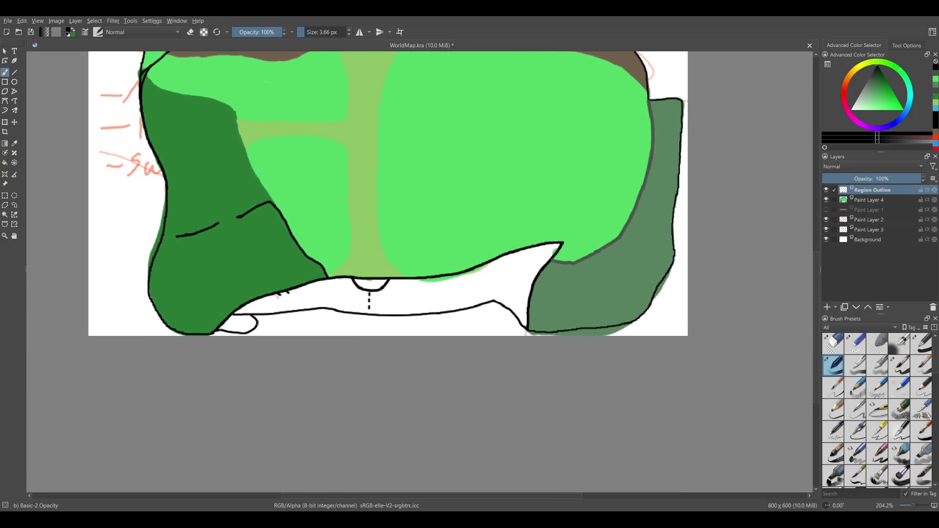
pyautogui.click(874, 199)
pyautogui.moveTo(880, 81); pyautogui.dragTo(853, 83)
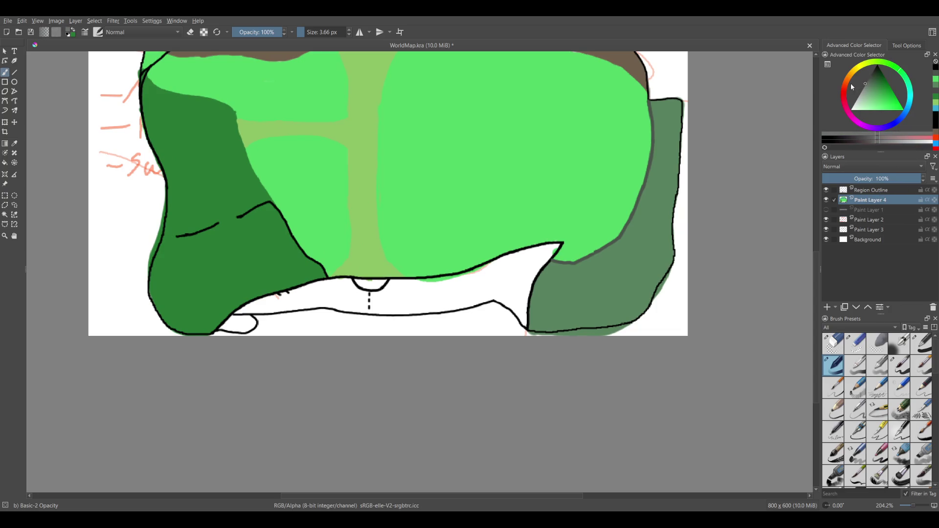
# Paint grey along the shark's upper outline and into its pointed right tip.
pyautogui.scroll(1, 489, 279)
pyautogui.scroll(3, 602, 223)
pyautogui.press(']')
pyautogui.press(']')
pyautogui.press(']')
pyautogui.moveTo(665, 158); pyautogui.dragTo(387, 264)
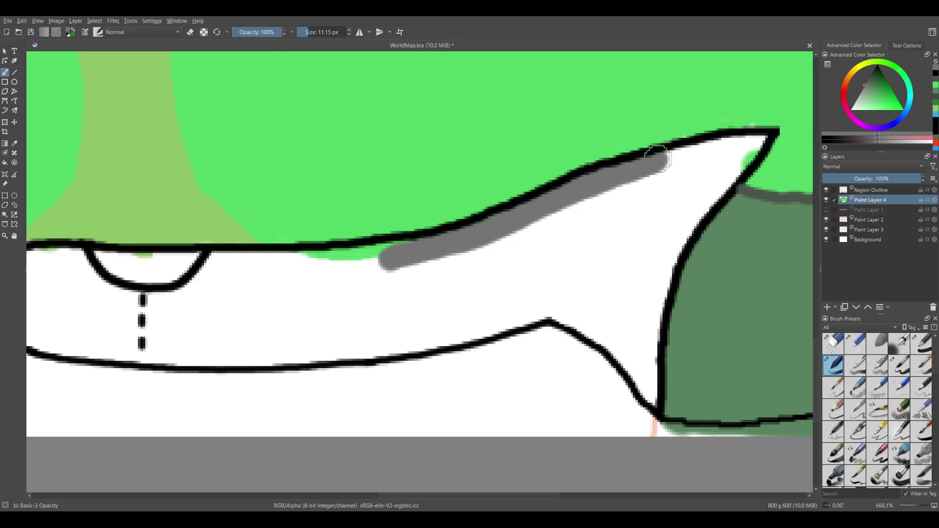
pyautogui.moveTo(657, 158); pyautogui.dragTo(772, 135)
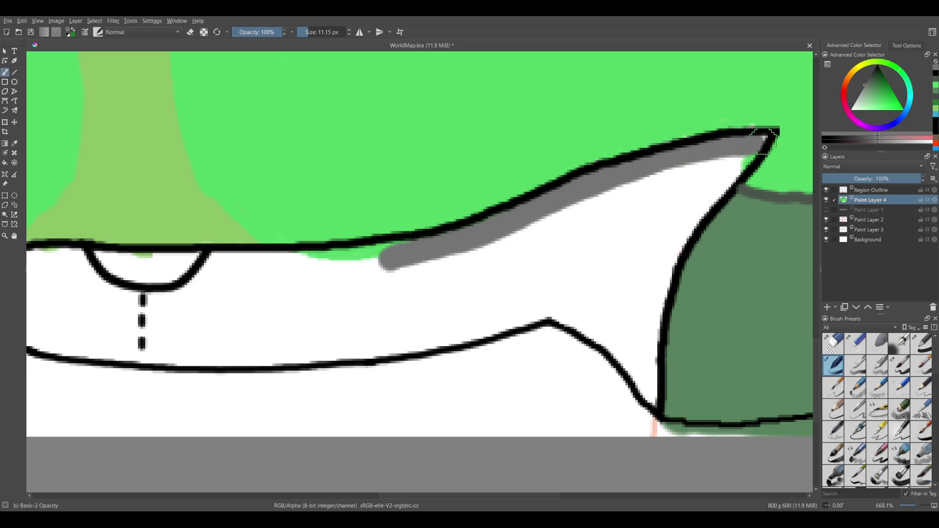
pyautogui.press('[')
pyautogui.moveTo(753, 133)
pyautogui.mouseDown()
pyautogui.moveTo(685, 229)
pyautogui.moveTo(658, 351)
pyautogui.mouseUp()
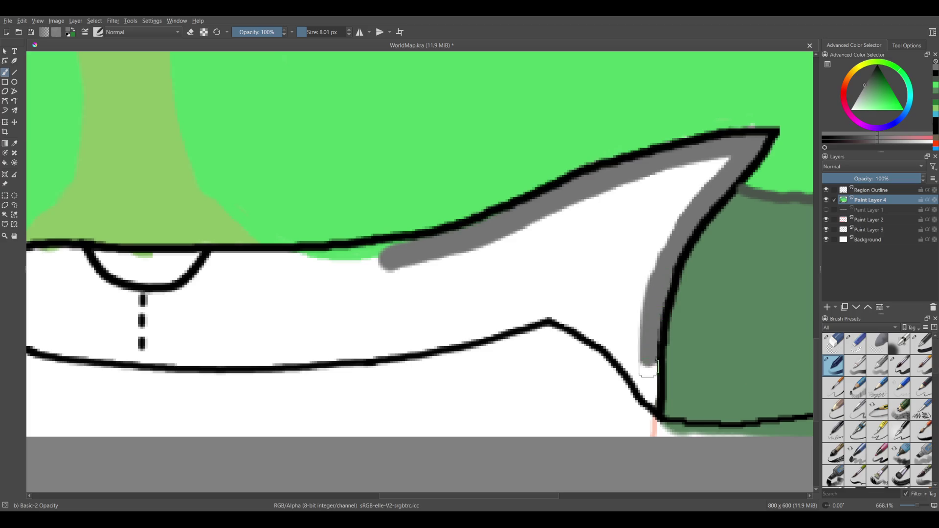
pyautogui.moveTo(658, 351)
pyautogui.mouseDown()
pyautogui.moveTo(653, 410)
pyautogui.moveTo(618, 337)
pyautogui.moveTo(729, 157)
pyautogui.moveTo(653, 269)
pyautogui.mouseUp()
# Fill the white streaks grey from the tip toward the small arc.
pyautogui.moveTo(705, 161); pyautogui.dragTo(387, 282)
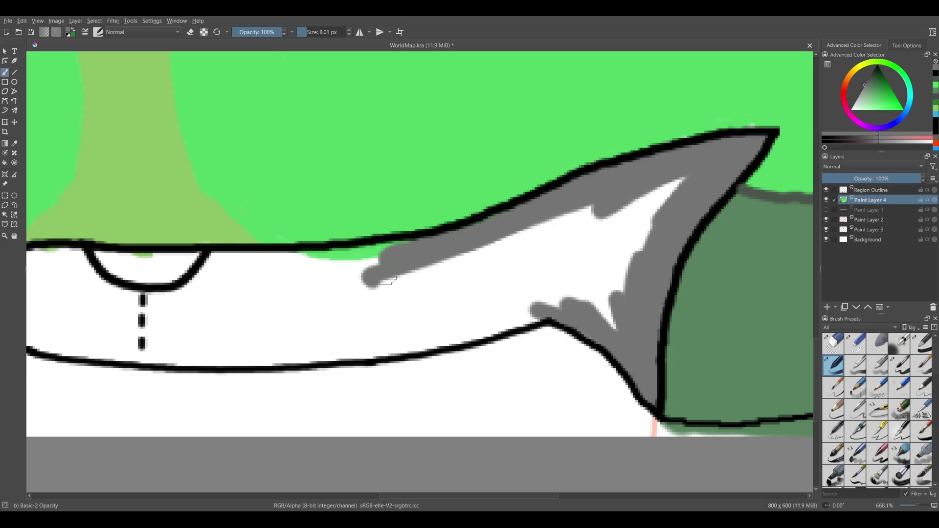
pyautogui.moveTo(427, 239)
pyautogui.mouseDown()
pyautogui.moveTo(213, 254)
pyautogui.moveTo(298, 250)
pyautogui.mouseUp()
pyautogui.moveTo(210, 256)
pyautogui.mouseDown()
pyautogui.moveTo(165, 299)
pyautogui.moveTo(169, 353)
pyautogui.moveTo(339, 353)
pyautogui.moveTo(248, 367)
pyautogui.moveTo(423, 348)
pyautogui.moveTo(550, 301)
pyautogui.mouseUp()
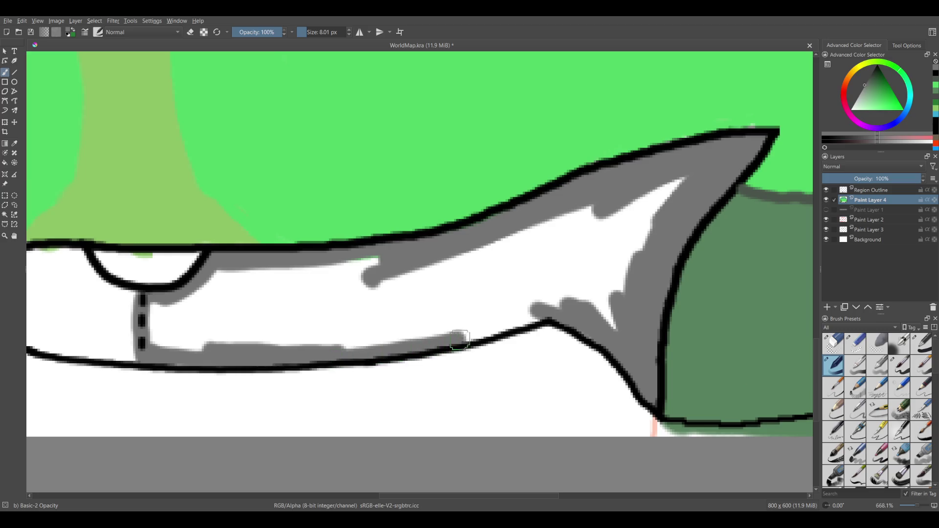
pyautogui.moveTo(683, 182)
pyautogui.mouseDown()
pyautogui.moveTo(606, 313)
pyautogui.moveTo(575, 242)
pyautogui.moveTo(613, 216)
pyautogui.moveTo(510, 267)
pyautogui.moveTo(455, 333)
pyautogui.moveTo(546, 283)
pyautogui.moveTo(708, 246)
pyautogui.mouseUp()
# Cover the white band right of the dashed line in grey.
pyautogui.moveTo(636, 270)
pyautogui.mouseDown()
pyautogui.moveTo(553, 259)
pyautogui.moveTo(636, 280)
pyautogui.mouseUp()
pyautogui.moveTo(602, 254)
pyautogui.mouseDown()
pyautogui.moveTo(533, 235)
pyautogui.moveTo(611, 211)
pyautogui.moveTo(632, 193)
pyautogui.moveTo(467, 237)
pyautogui.moveTo(463, 215)
pyautogui.moveTo(416, 250)
pyautogui.moveTo(460, 230)
pyautogui.mouseUp()
pyautogui.moveTo(411, 264)
pyautogui.mouseDown()
pyautogui.moveTo(465, 246)
pyautogui.moveTo(431, 267)
pyautogui.moveTo(543, 223)
pyautogui.mouseUp()
pyautogui.moveTo(494, 259)
pyautogui.mouseDown()
pyautogui.moveTo(523, 250)
pyautogui.moveTo(514, 260)
pyautogui.moveTo(675, 256)
pyautogui.moveTo(610, 182)
pyautogui.mouseUp()
# Paint grey left of the dashed line and throughout the lower-left fin loop.
pyautogui.moveTo(470, 228)
pyautogui.mouseDown()
pyautogui.moveTo(504, 215)
pyautogui.moveTo(470, 220)
pyautogui.moveTo(438, 208)
pyautogui.mouseUp()
pyautogui.moveTo(494, 230); pyautogui.dragTo(518, 263)
pyautogui.moveTo(468, 294); pyautogui.dragTo(387, 281)
pyautogui.moveTo(499, 257)
pyautogui.mouseDown()
pyautogui.moveTo(276, 361)
pyautogui.moveTo(279, 421)
pyautogui.mouseUp()
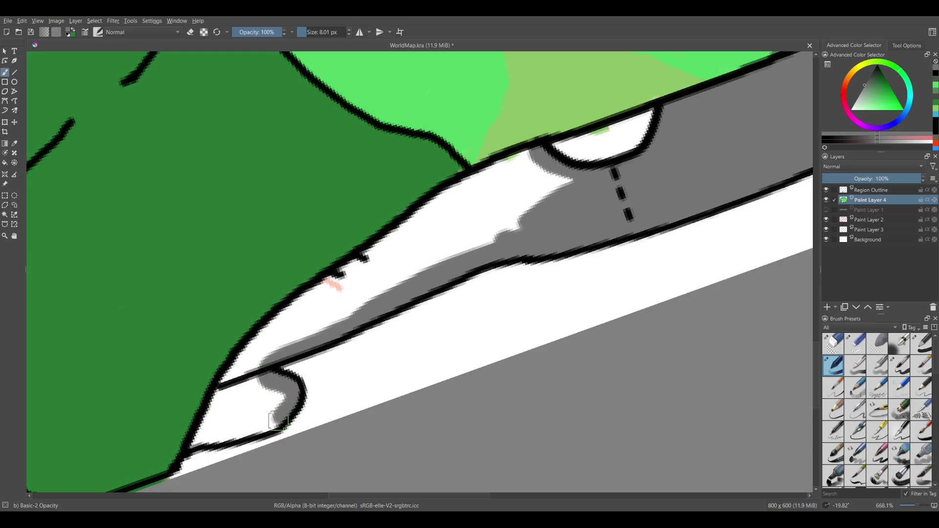
pyautogui.moveTo(225, 439)
pyautogui.mouseDown()
pyautogui.moveTo(201, 444)
pyautogui.moveTo(271, 337)
pyautogui.mouseUp()
pyautogui.moveTo(240, 374)
pyautogui.mouseDown()
pyautogui.moveTo(511, 156)
pyautogui.moveTo(522, 210)
pyautogui.moveTo(338, 313)
pyautogui.mouseUp()
pyautogui.moveTo(387, 257); pyautogui.dragTo(342, 294)
pyautogui.moveTo(303, 338); pyautogui.dragTo(342, 276)
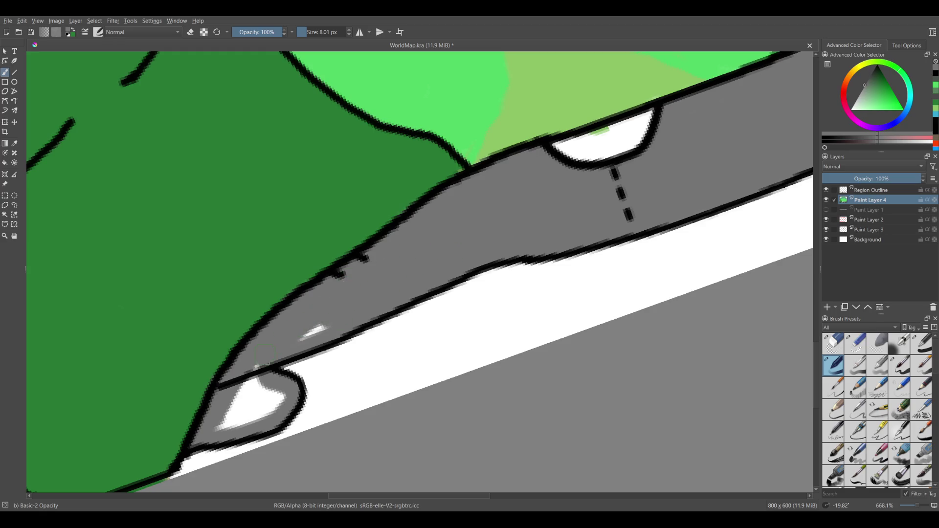
pyautogui.moveTo(257, 367)
pyautogui.mouseDown()
pyautogui.moveTo(220, 426)
pyautogui.moveTo(284, 399)
pyautogui.moveTo(234, 414)
pyautogui.mouseUp()
# Sample the land's bright green and start filling the small arc with it.
pyautogui.scroll(-3, 535, 225)
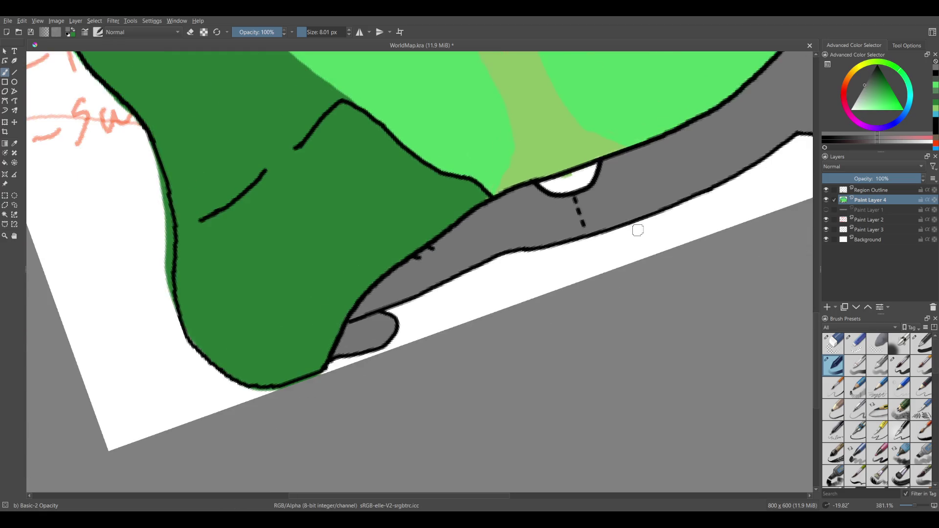
pyautogui.moveTo(635, 224); pyautogui.dragTo(484, 350)
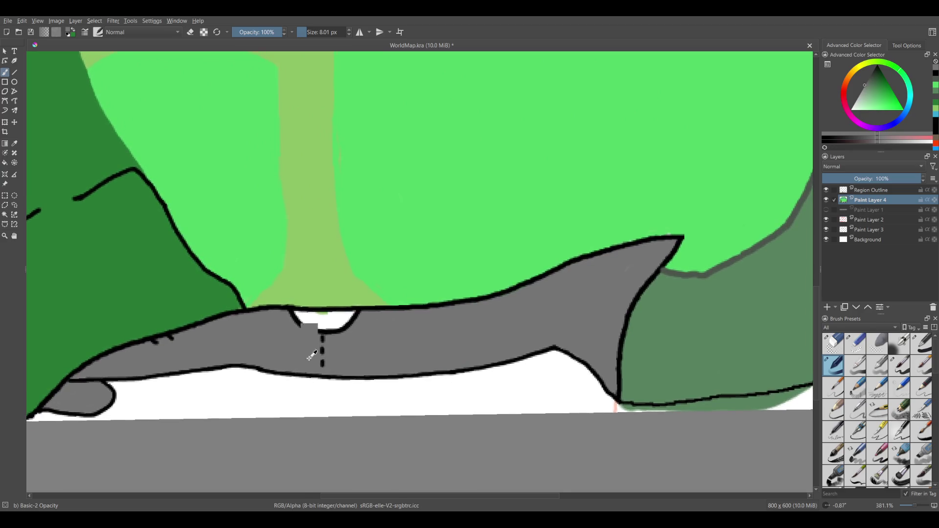
pyautogui.keyDown('ctrl'); pyautogui.click(343, 245); pyautogui.keyUp('ctrl')
pyautogui.moveTo(298, 354); pyautogui.dragTo(346, 229)
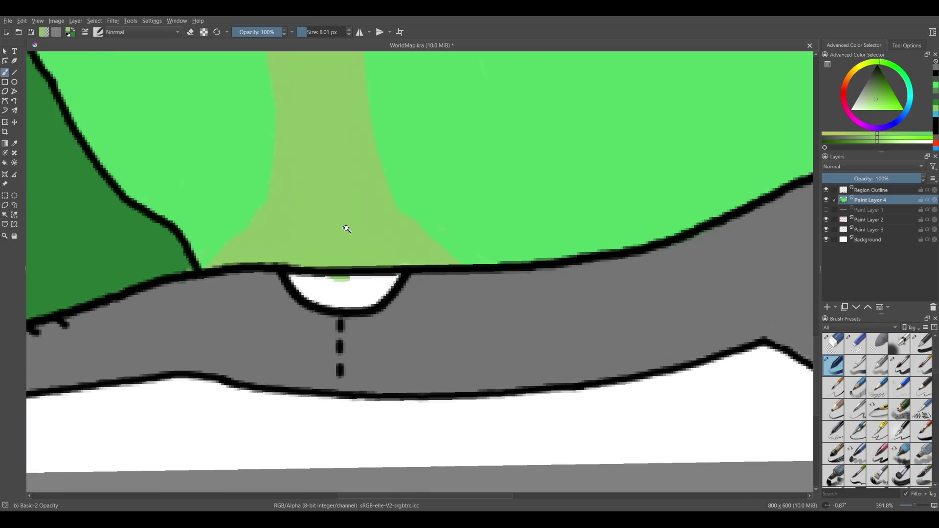
pyautogui.moveTo(290, 260)
pyautogui.mouseDown()
pyautogui.moveTo(389, 268)
pyautogui.moveTo(350, 307)
pyautogui.mouseUp()
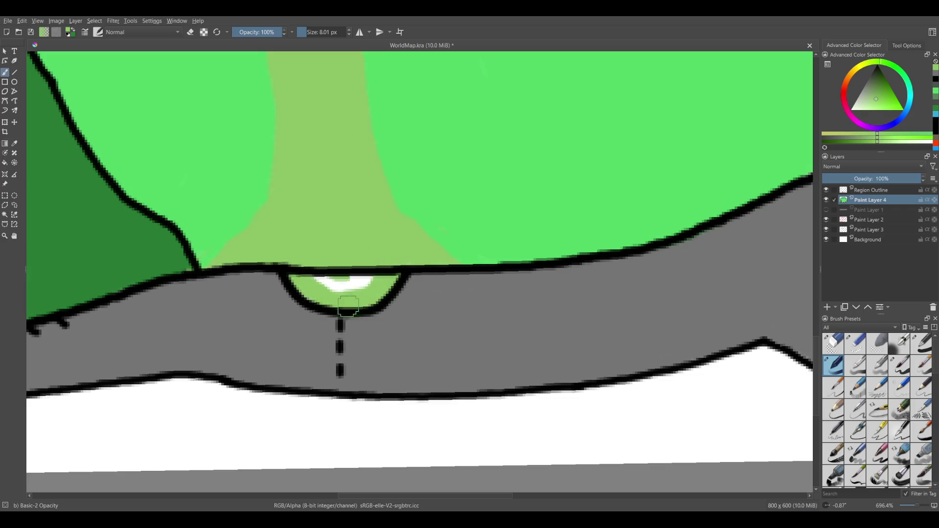